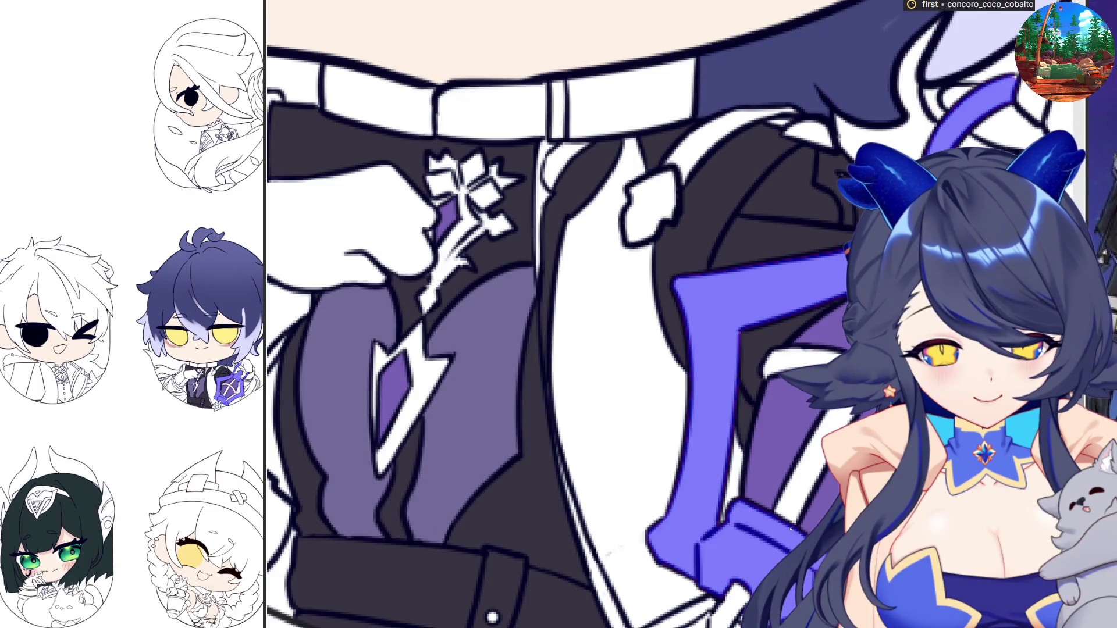
Bucket-fill each white petal of the chest brooch with blue-purple
{"action": "scroll", "coordinate": [800, 499], "scroll_direction": "down", "scroll_amount": 2}
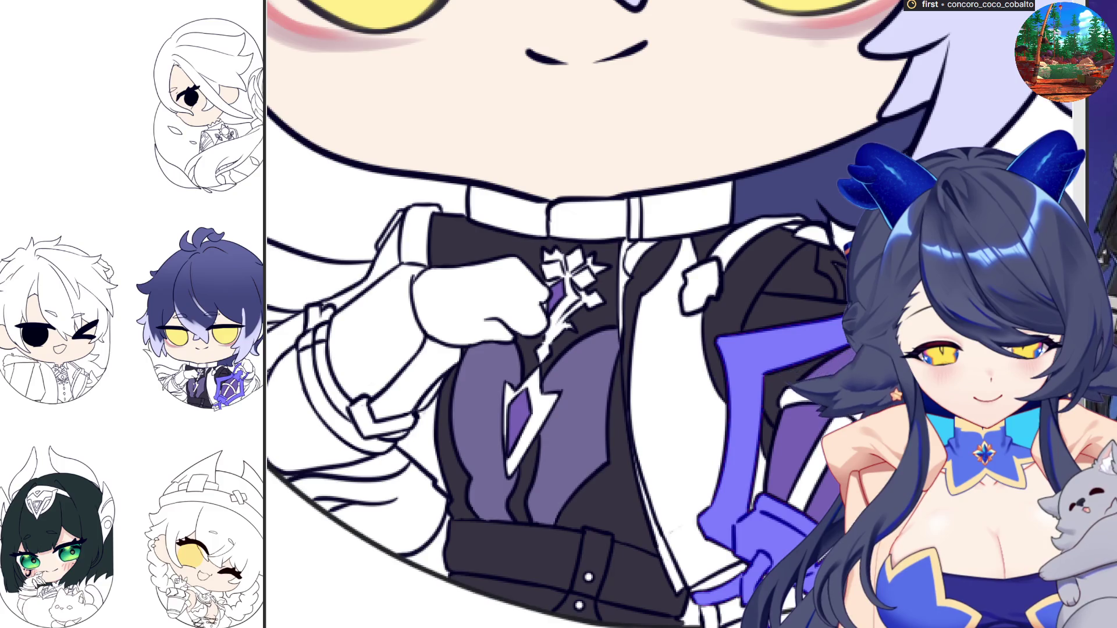
{"action": "scroll", "coordinate": [733, 614], "scroll_direction": "down", "scroll_amount": 1}
{"action": "scroll", "coordinate": [733, 614], "scroll_direction": "up", "scroll_amount": 4}
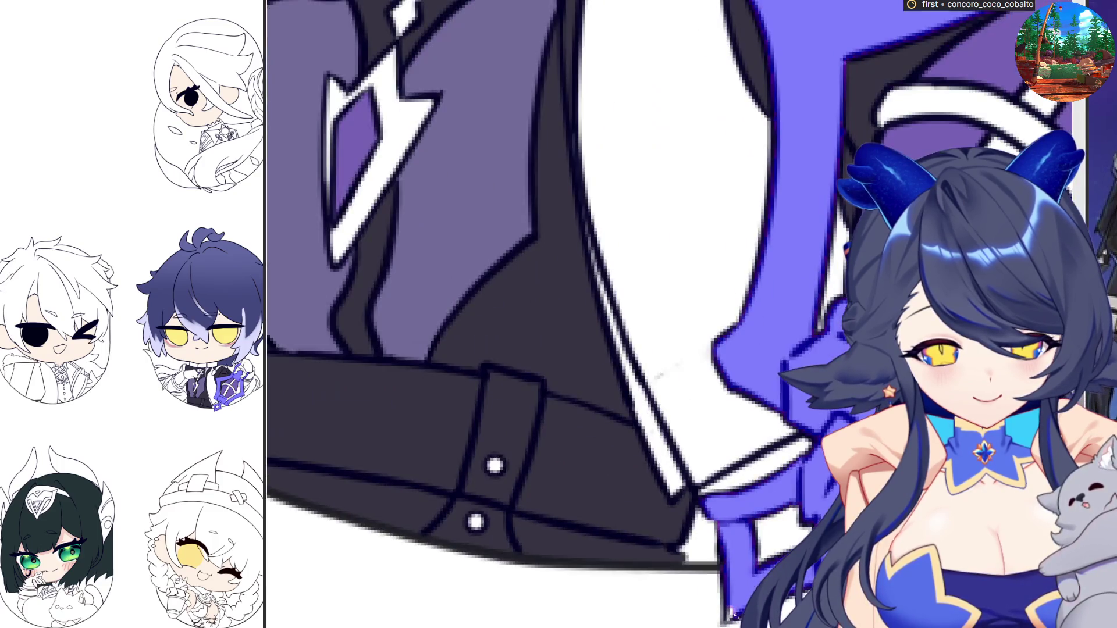
{"action": "scroll", "coordinate": [808, 570], "scroll_direction": "down", "scroll_amount": 3}
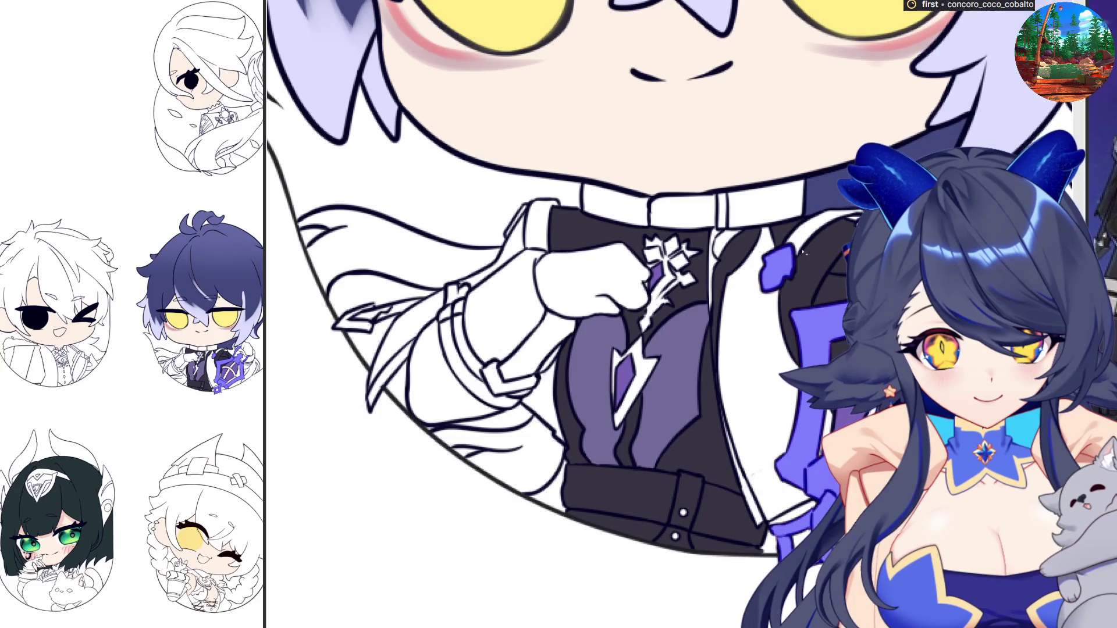
{"action": "left_click", "coordinate": [803, 251]}
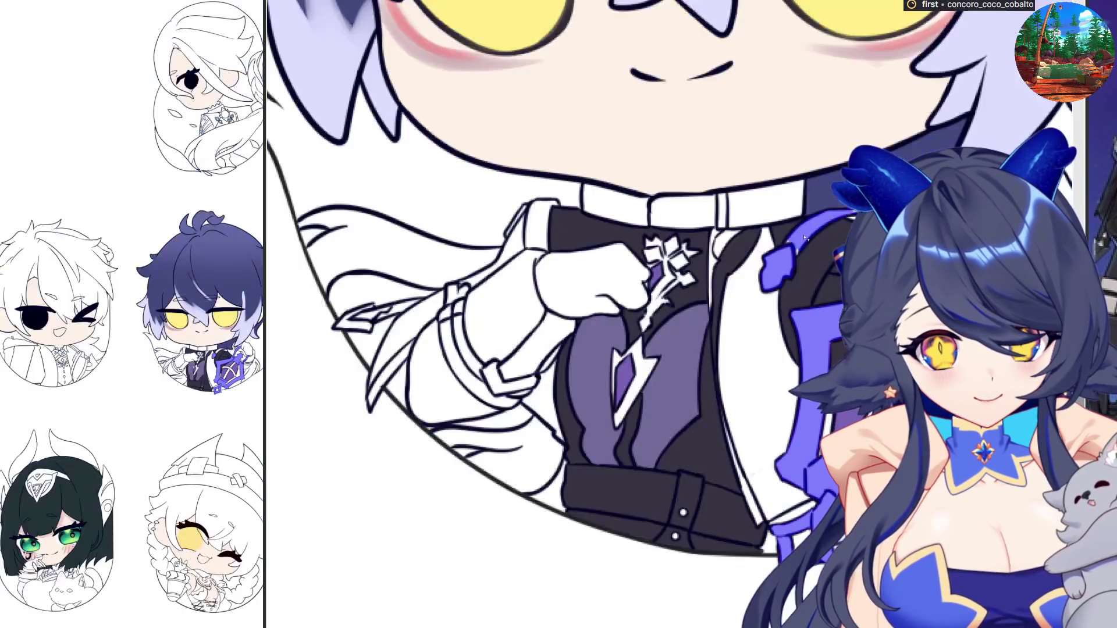
{"action": "scroll", "coordinate": [803, 252], "scroll_direction": "up", "scroll_amount": 5}
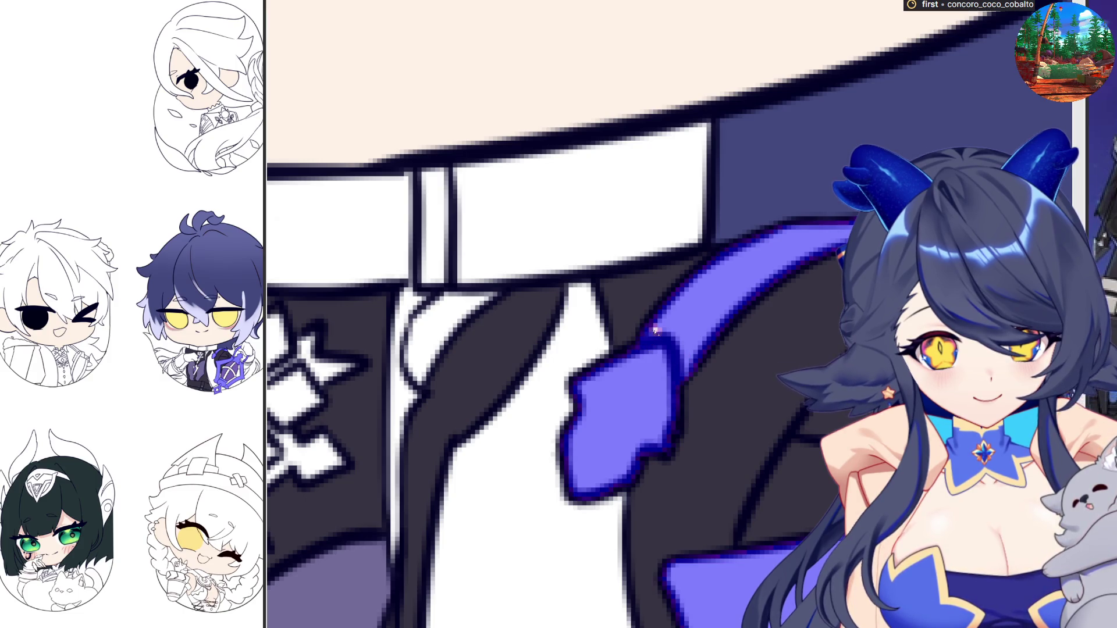
{"action": "scroll", "coordinate": [653, 332], "scroll_direction": "down", "scroll_amount": 2}
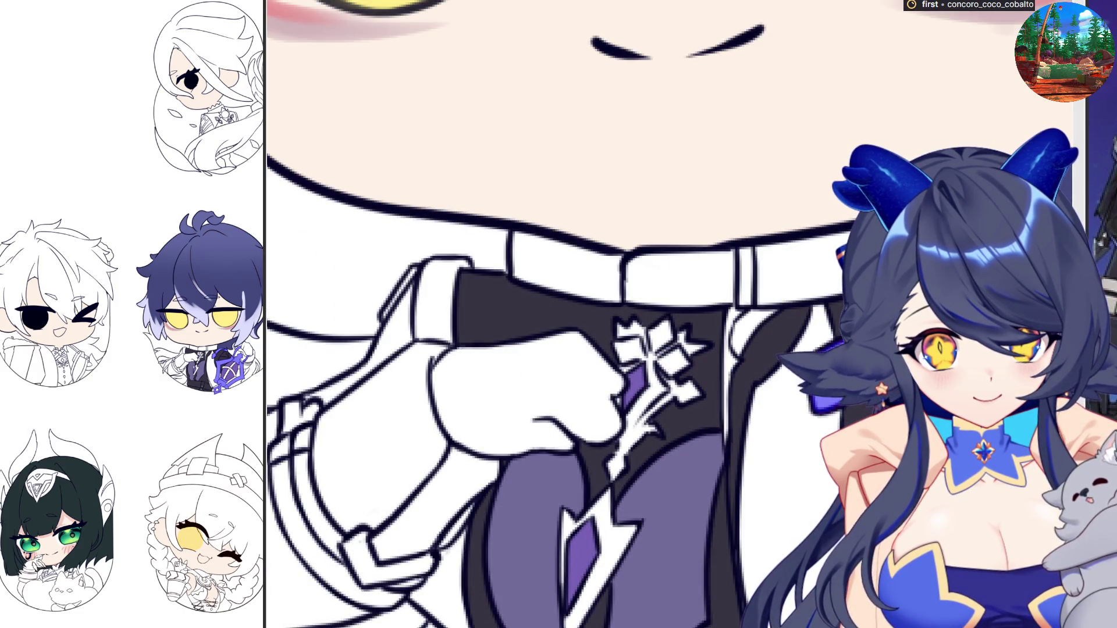
{"action": "left_click", "coordinate": [657, 355]}
{"action": "scroll", "coordinate": [629, 322], "scroll_direction": "up", "scroll_amount": 2}
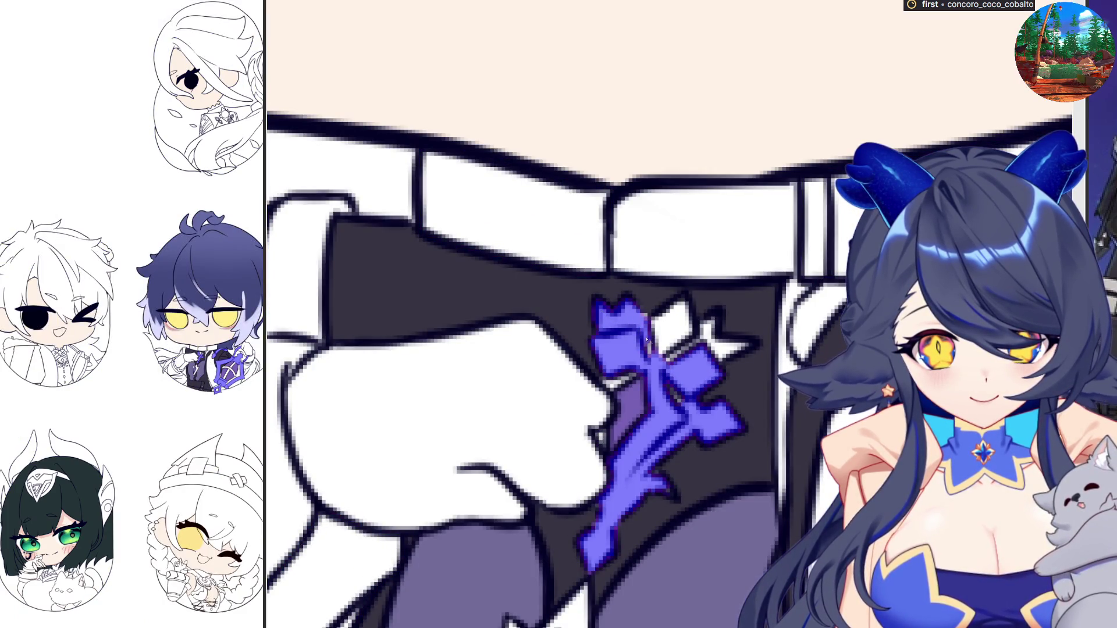
{"action": "left_click", "coordinate": [663, 325]}
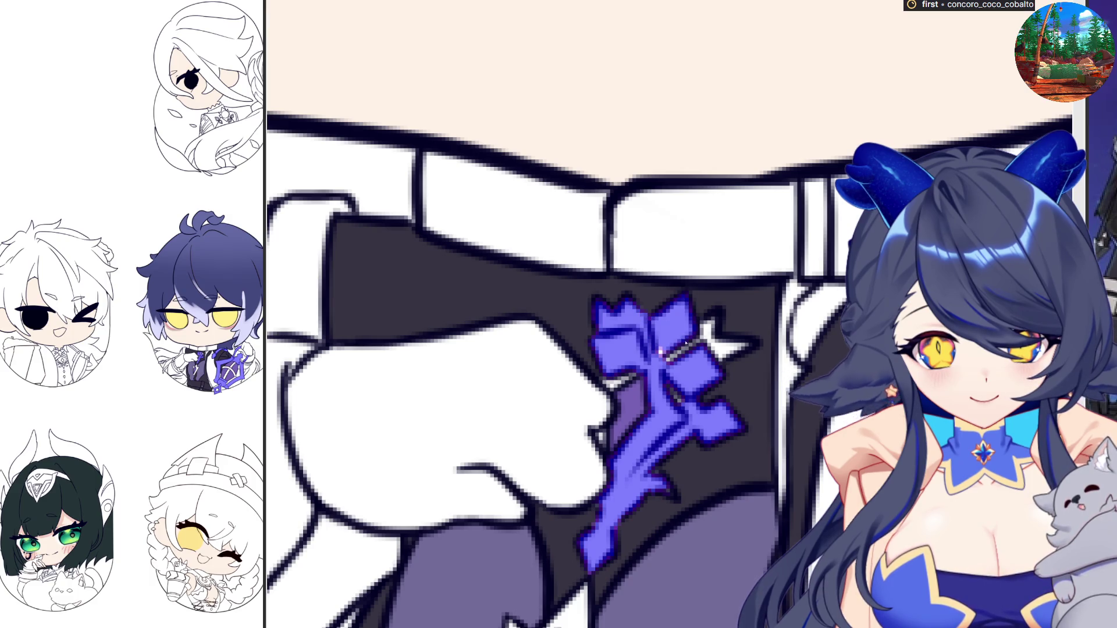
{"action": "left_click", "coordinate": [698, 343]}
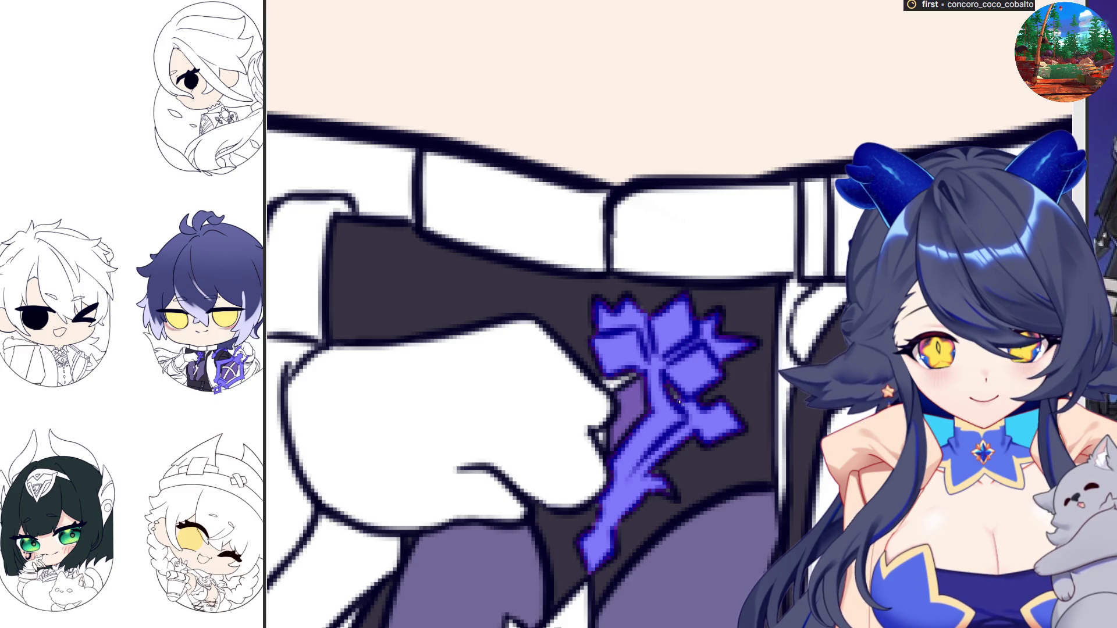
Undo the accidental fill on the belt and make the brush much larger
{"action": "left_click", "coordinate": [647, 381]}
{"action": "key", "text": "ctrl+z"}
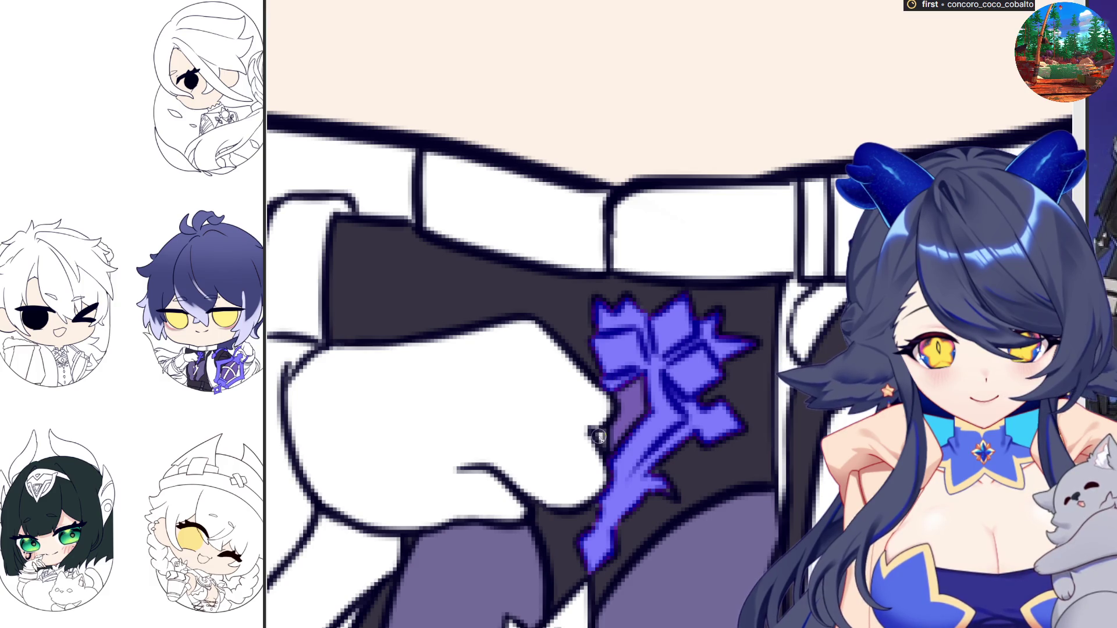
{"action": "key", "text": "bracketright"}
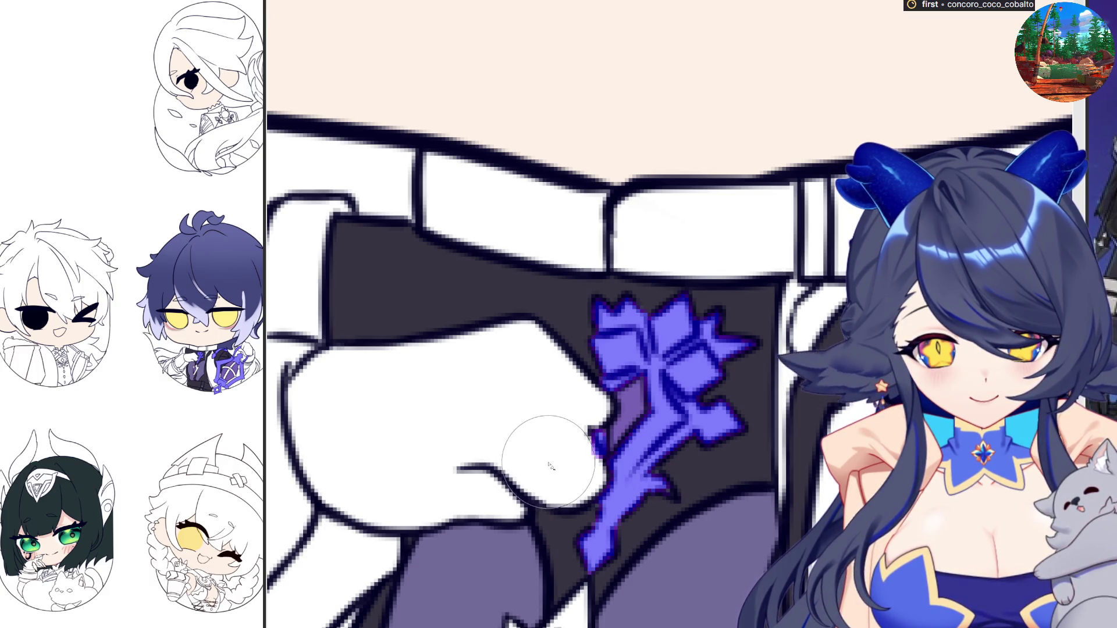
{"action": "scroll", "coordinate": [700, 454], "scroll_direction": "down", "scroll_amount": 5}
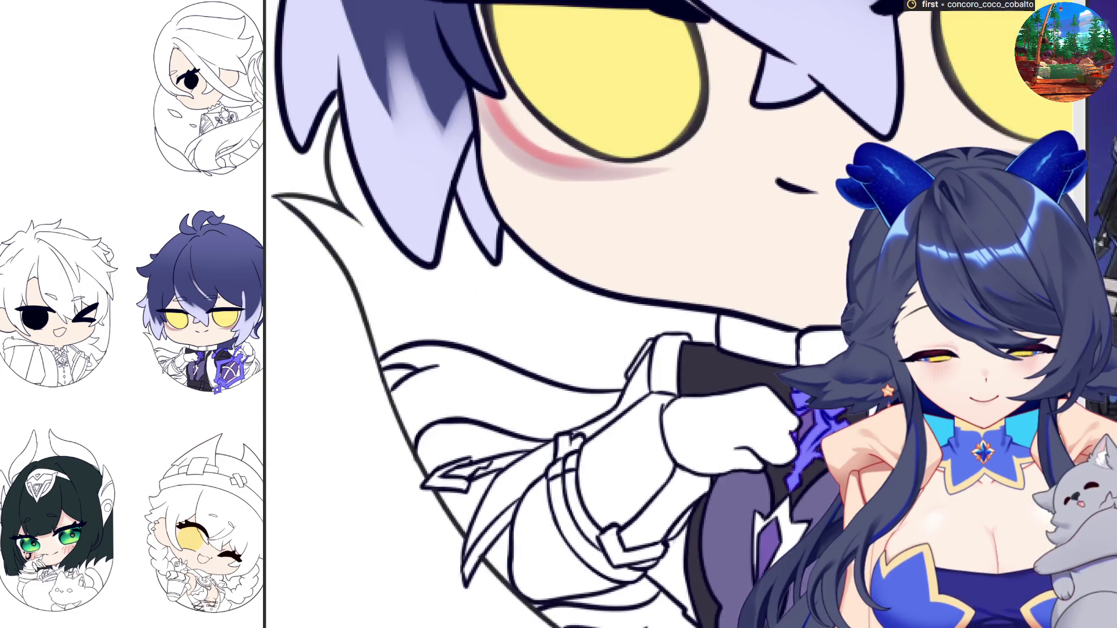
Bucket-fill the sleeve cuff and sleeve tip purple on the accent layer
{"action": "scroll", "coordinate": [759, 525], "scroll_direction": "up", "scroll_amount": 3}
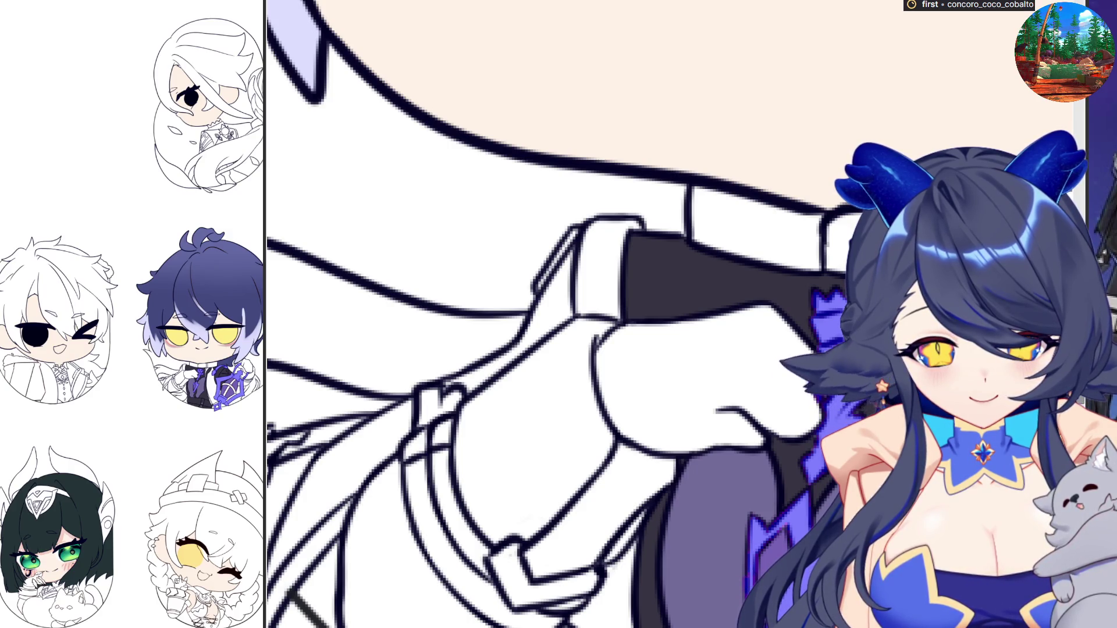
{"action": "scroll", "coordinate": [675, 314], "scroll_direction": "down", "scroll_amount": 5}
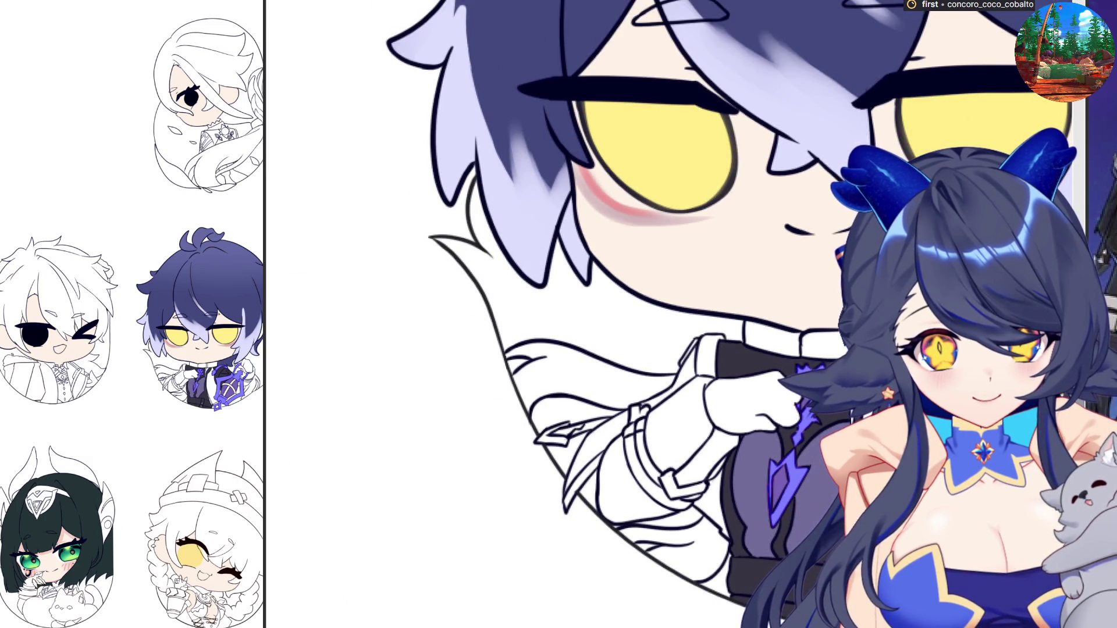
{"action": "left_click", "coordinate": [682, 484]}
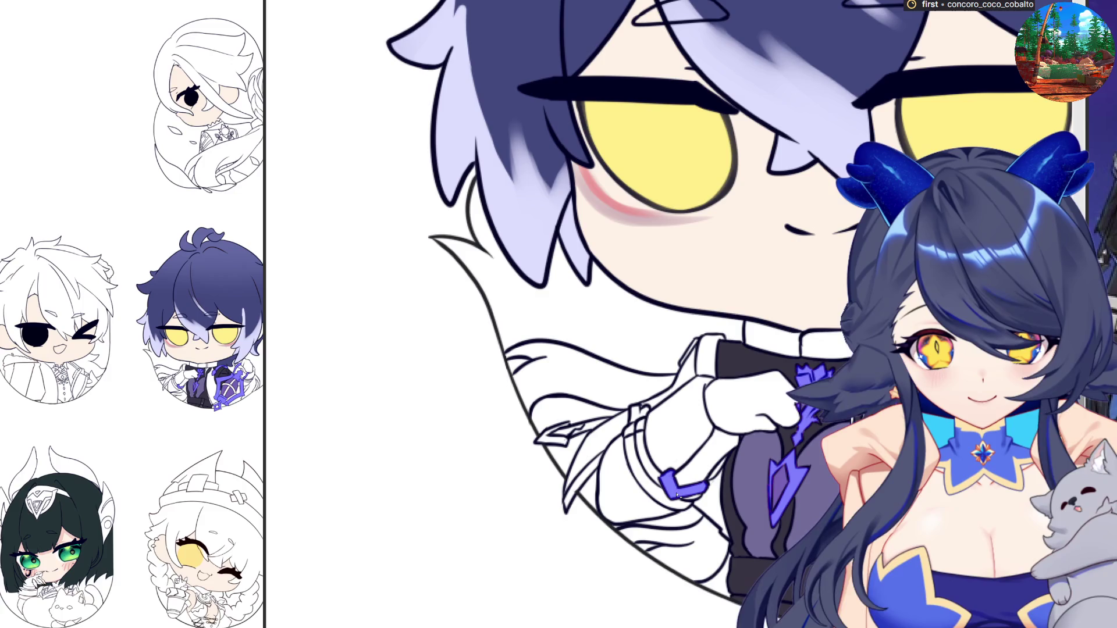
{"action": "left_click", "coordinate": [562, 437]}
{"action": "scroll", "coordinate": [555, 435], "scroll_direction": "up", "scroll_amount": 2}
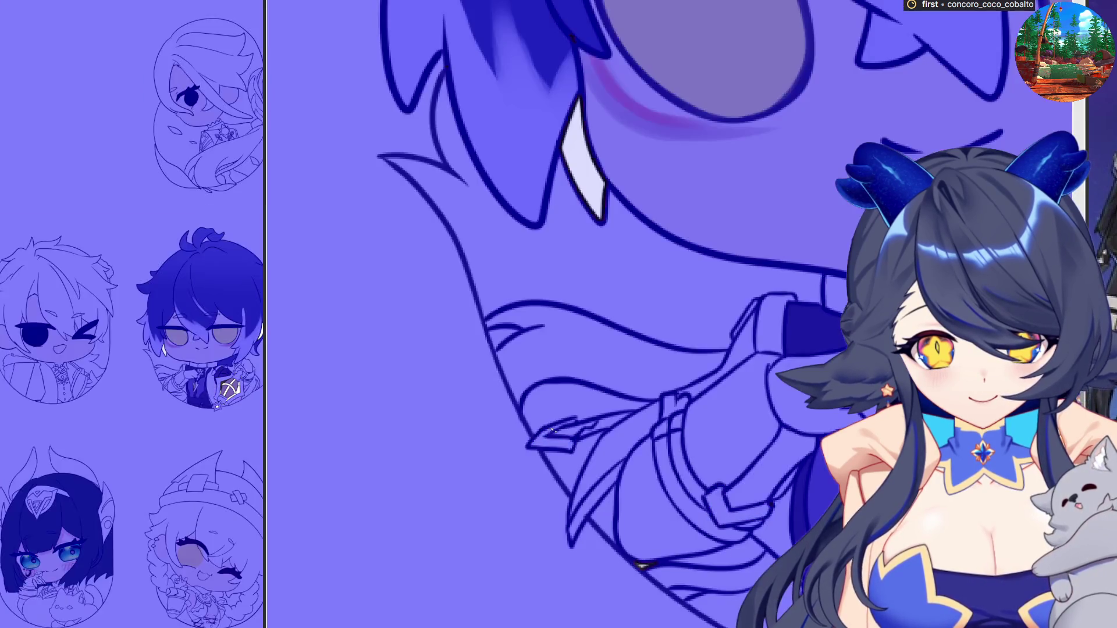
{"action": "left_click", "coordinate": [577, 429]}
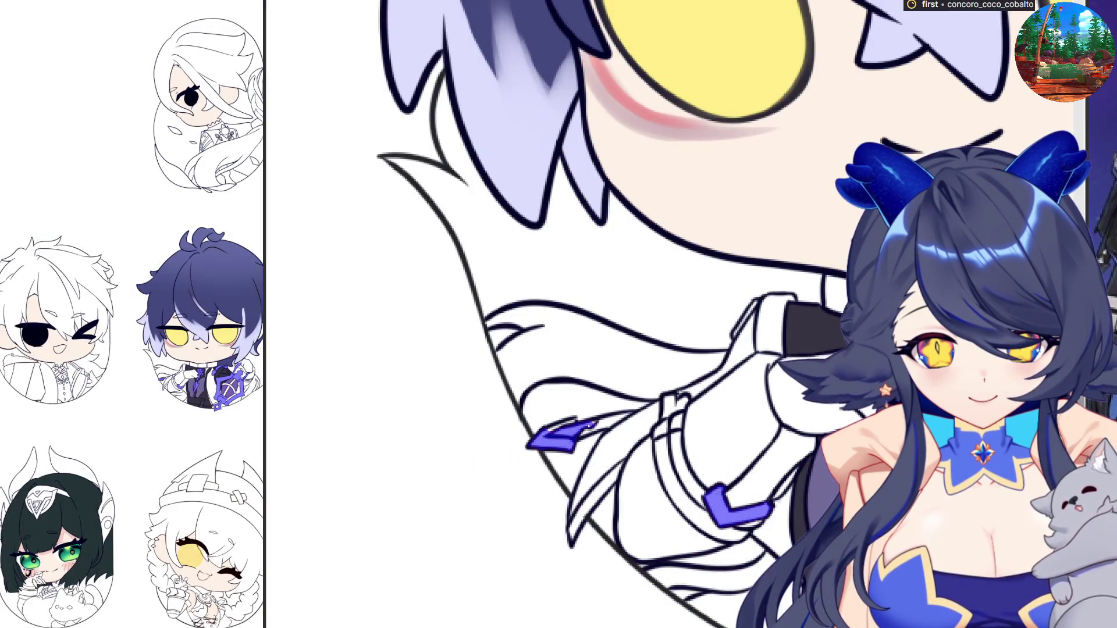
{"action": "scroll", "coordinate": [567, 431], "scroll_direction": "up", "scroll_amount": 2}
{"action": "left_click", "coordinate": [569, 426]}
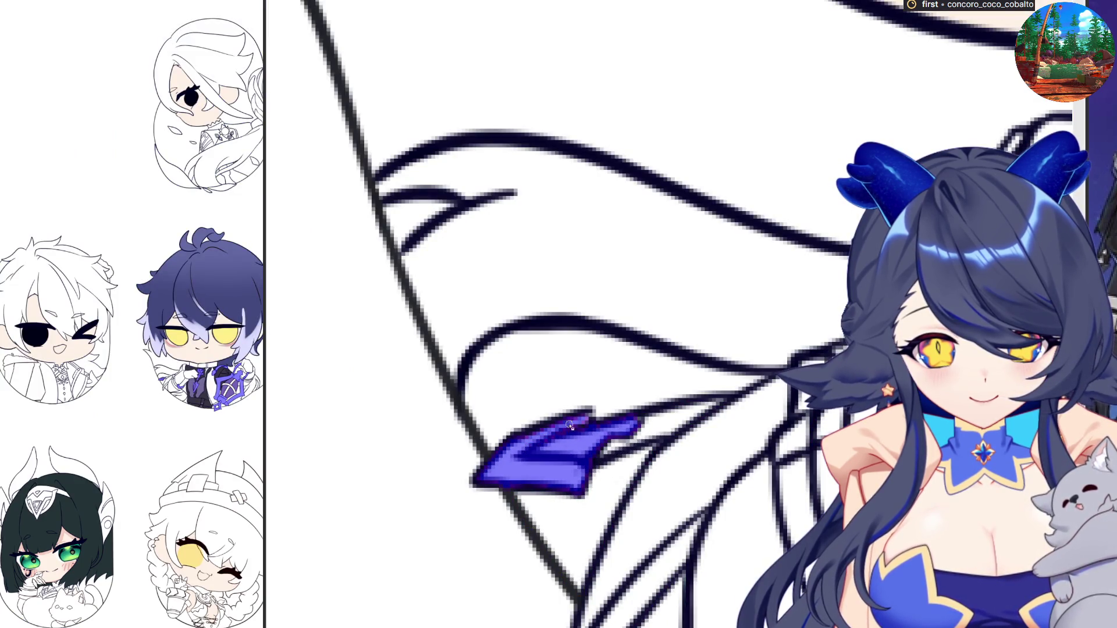
{"action": "scroll", "coordinate": [448, 499], "scroll_direction": "down", "scroll_amount": 2}
{"action": "scroll", "coordinate": [456, 496], "scroll_direction": "down", "scroll_amount": 2}
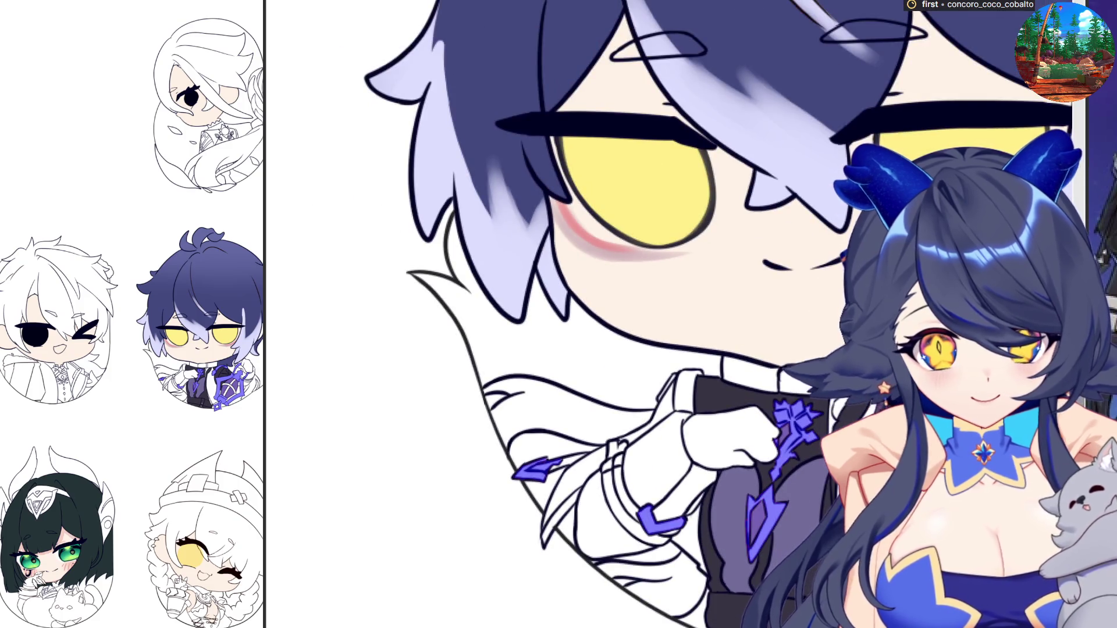
{"action": "scroll", "coordinate": [681, 388], "scroll_direction": "down", "scroll_amount": 1}
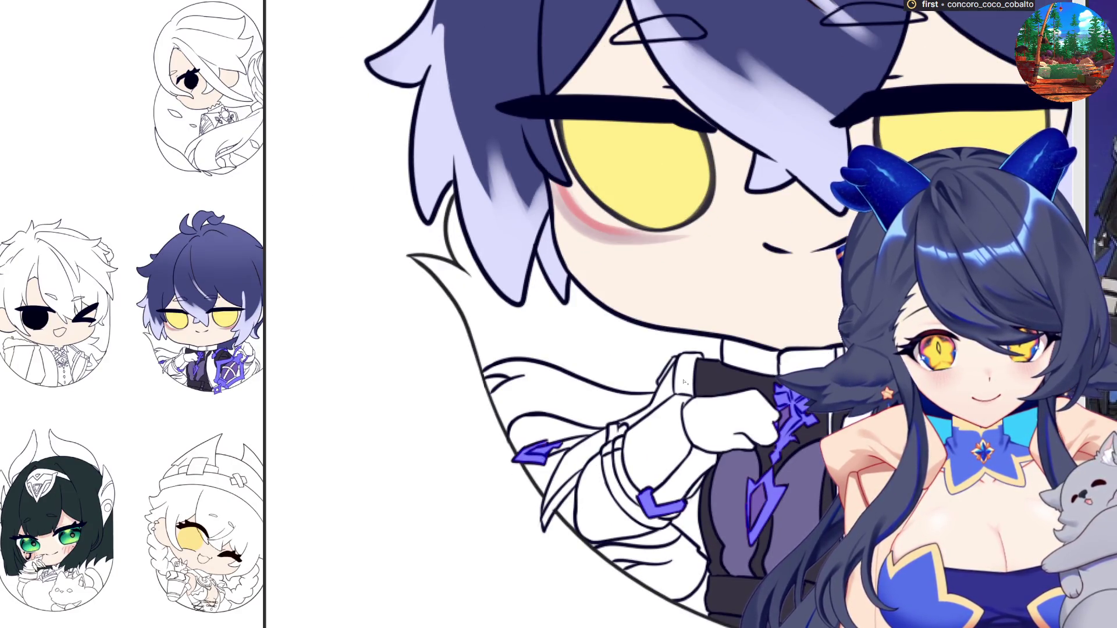
{"action": "scroll", "coordinate": [686, 384], "scroll_direction": "up", "scroll_amount": 3}
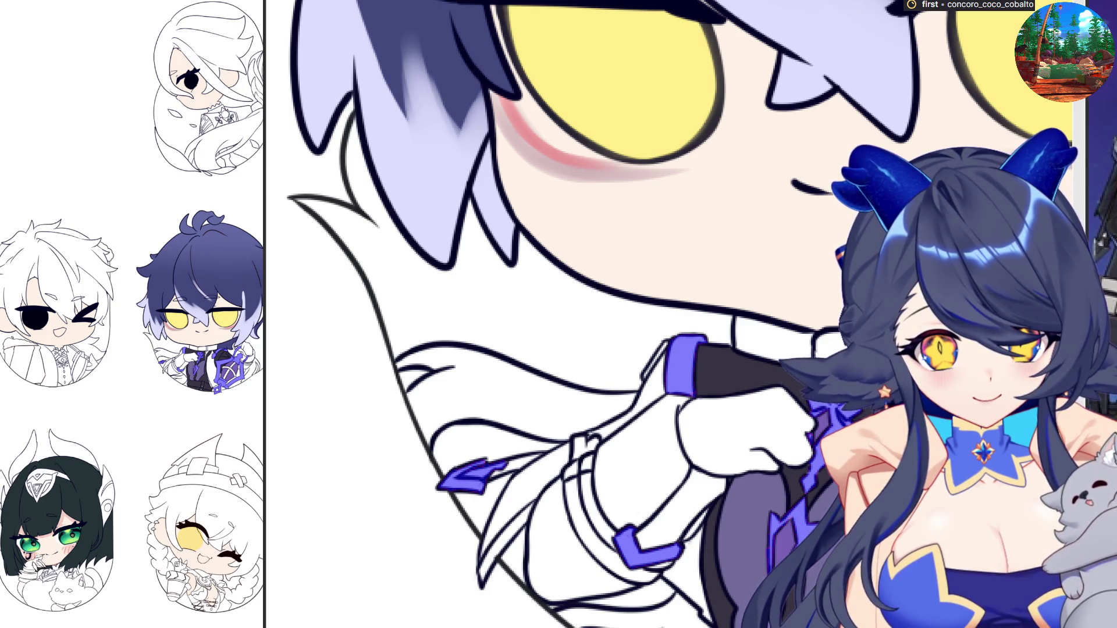
{"action": "scroll", "coordinate": [669, 314], "scroll_direction": "down", "scroll_amount": 2}
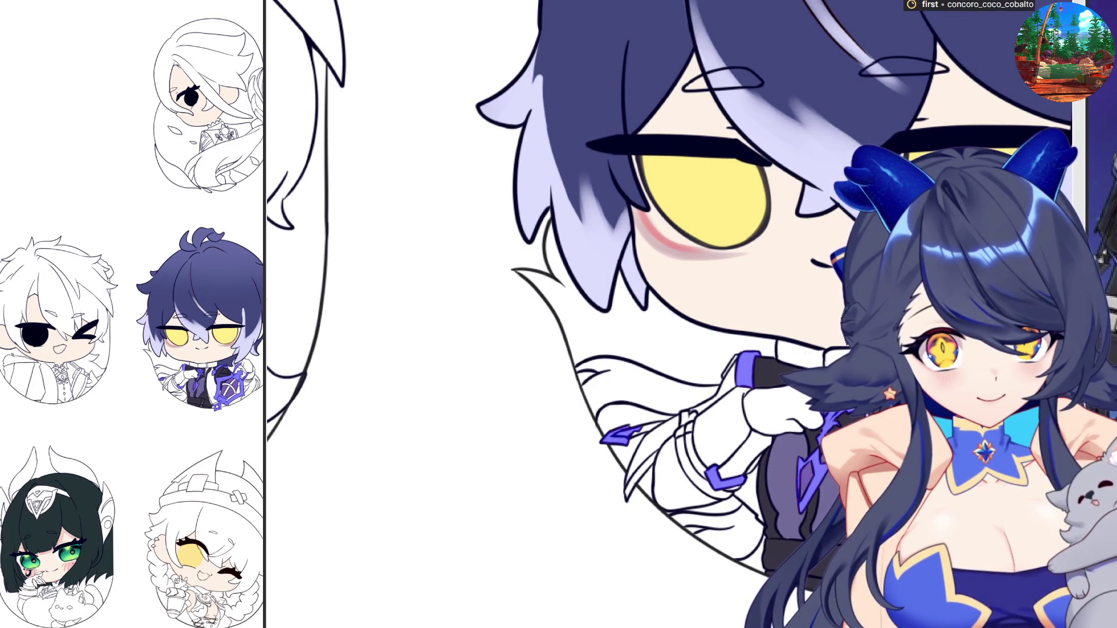
{"action": "scroll", "coordinate": [765, 427], "scroll_direction": "down", "scroll_amount": 3}
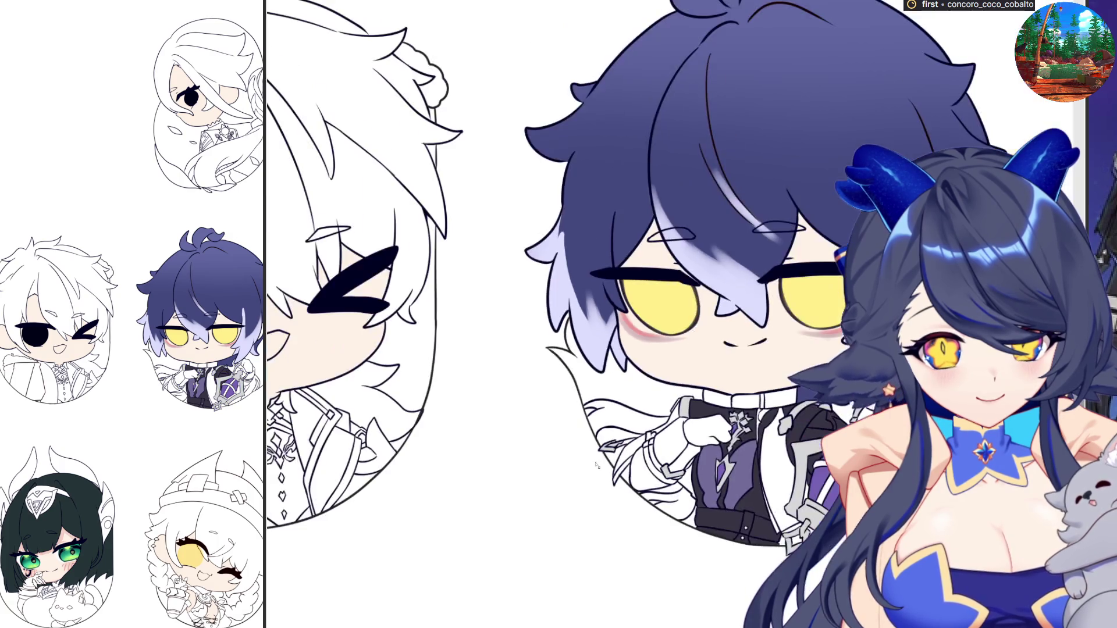
{"action": "scroll", "coordinate": [765, 426], "scroll_direction": "up", "scroll_amount": 3}
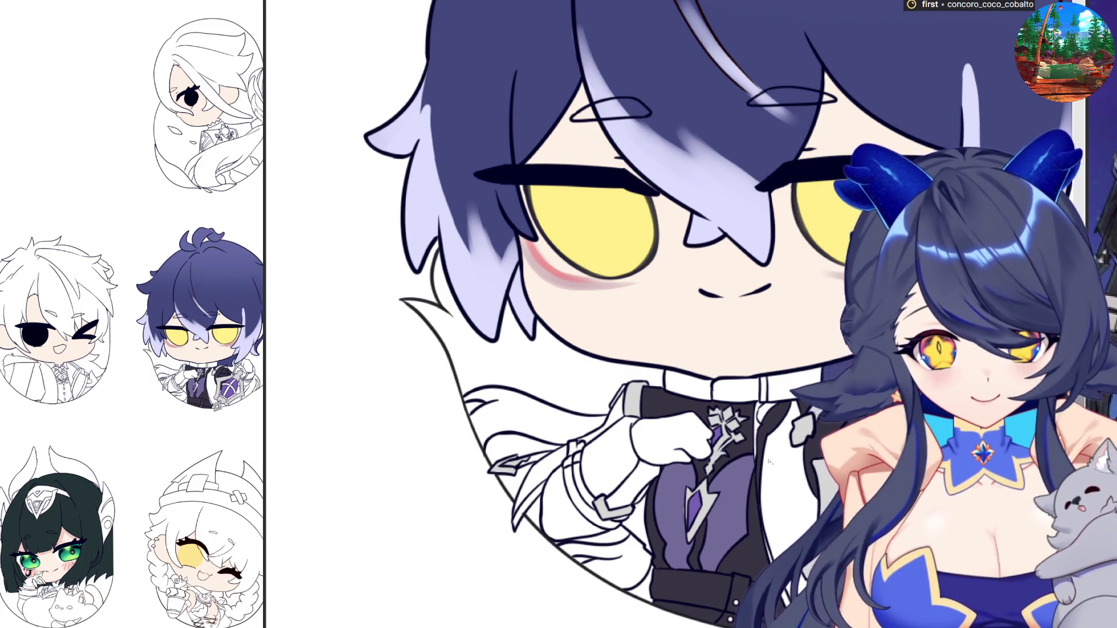
{"action": "scroll", "coordinate": [769, 461], "scroll_direction": "up", "scroll_amount": 2}
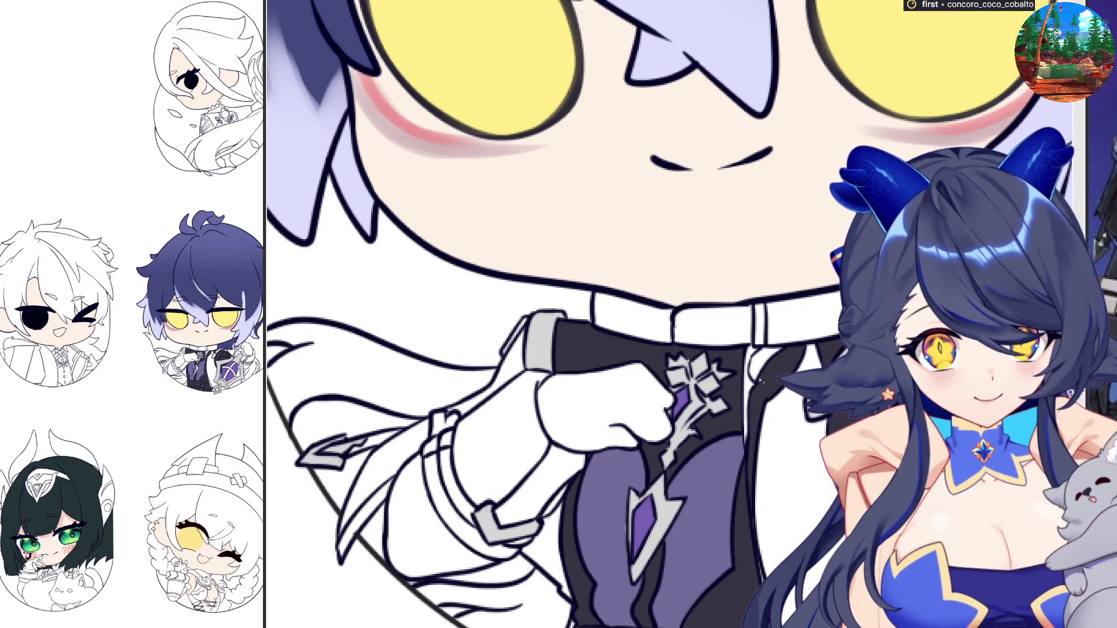
{"action": "scroll", "coordinate": [759, 359], "scroll_direction": "up", "scroll_amount": 2}
{"action": "scroll", "coordinate": [826, 405], "scroll_direction": "down", "scroll_amount": 1}
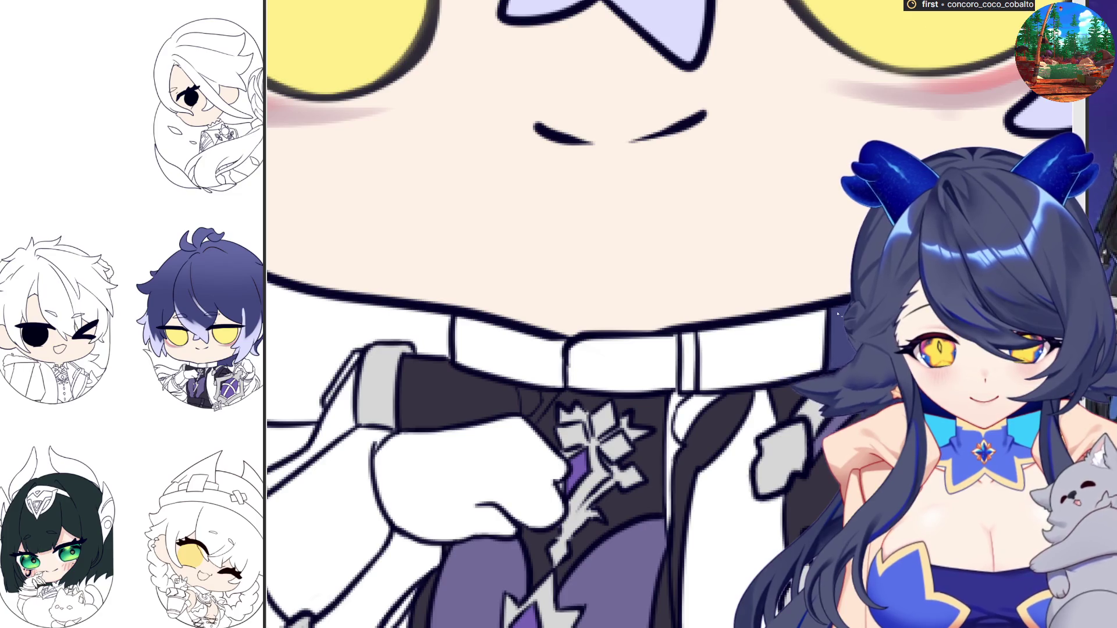
Paint a stroke along the vest's right edge, convert it to a selection, and fill it dark purple
{"action": "scroll", "coordinate": [837, 314], "scroll_direction": "down", "scroll_amount": 3}
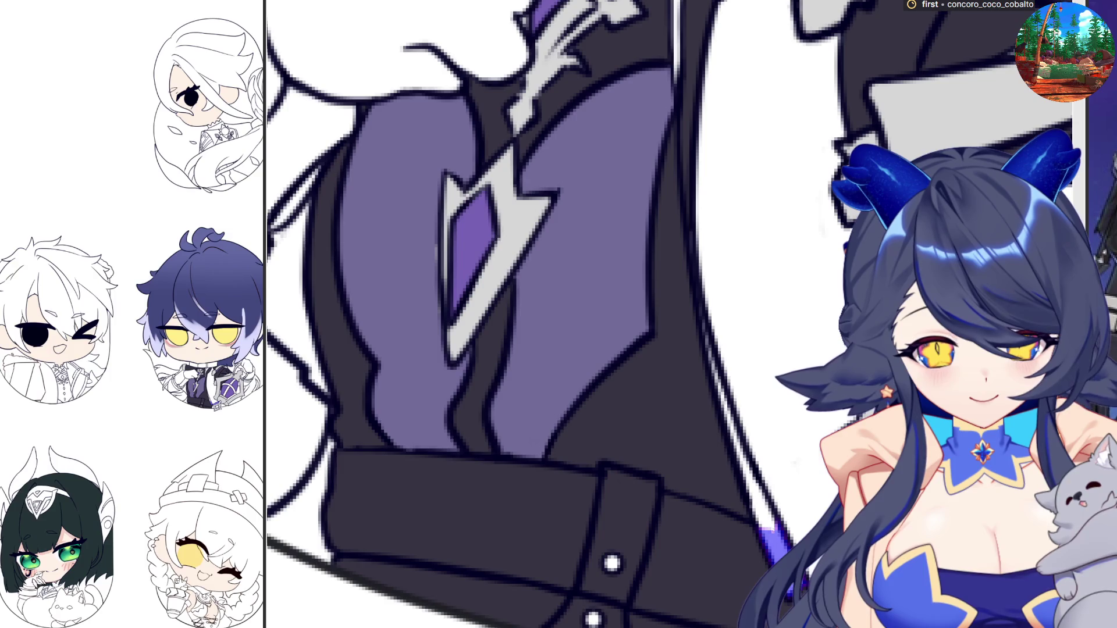
{"action": "left_click_drag", "start_coordinate": [767, 526], "coordinate": [728, 424]}
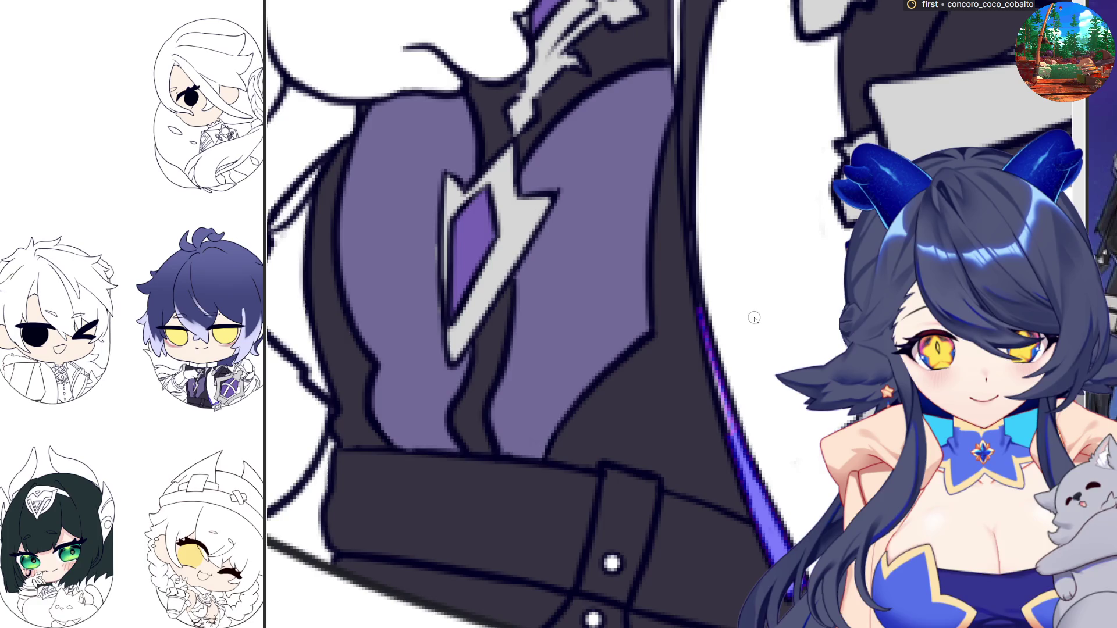
{"action": "left_click_drag", "start_coordinate": [695, 308], "coordinate": [741, 460]}
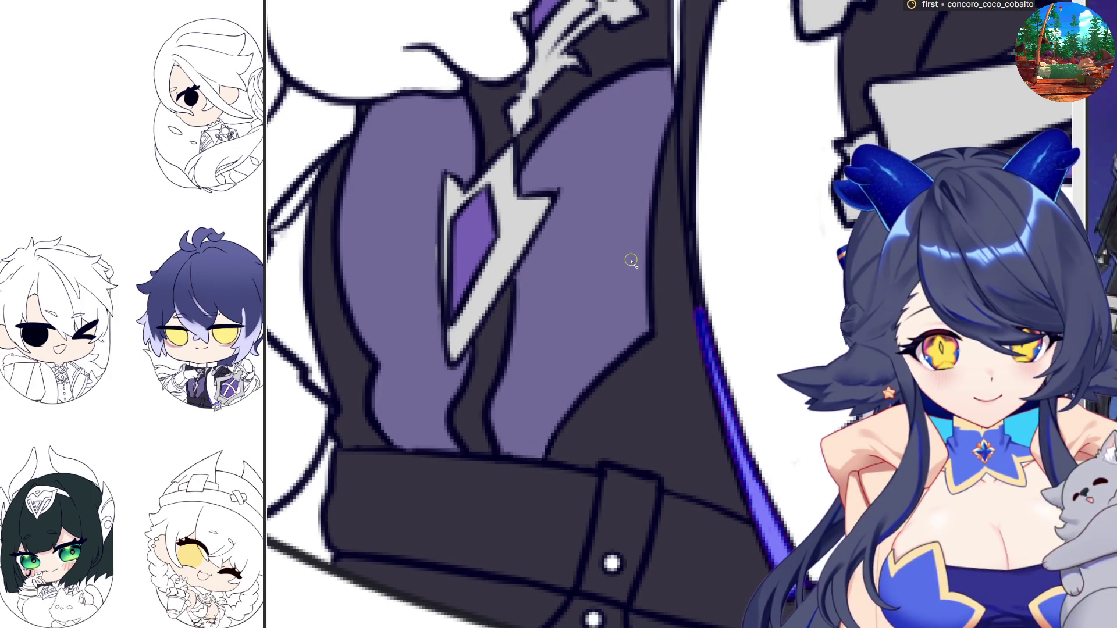
{"action": "key", "text": "Delete"}
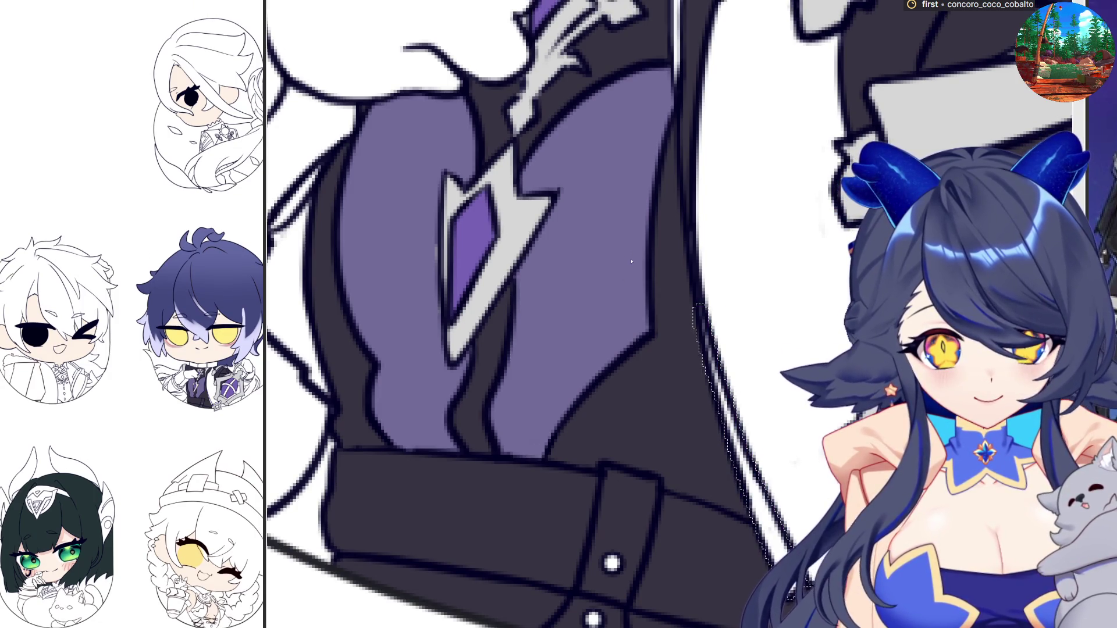
{"action": "key", "text": "alt+BackSpace"}
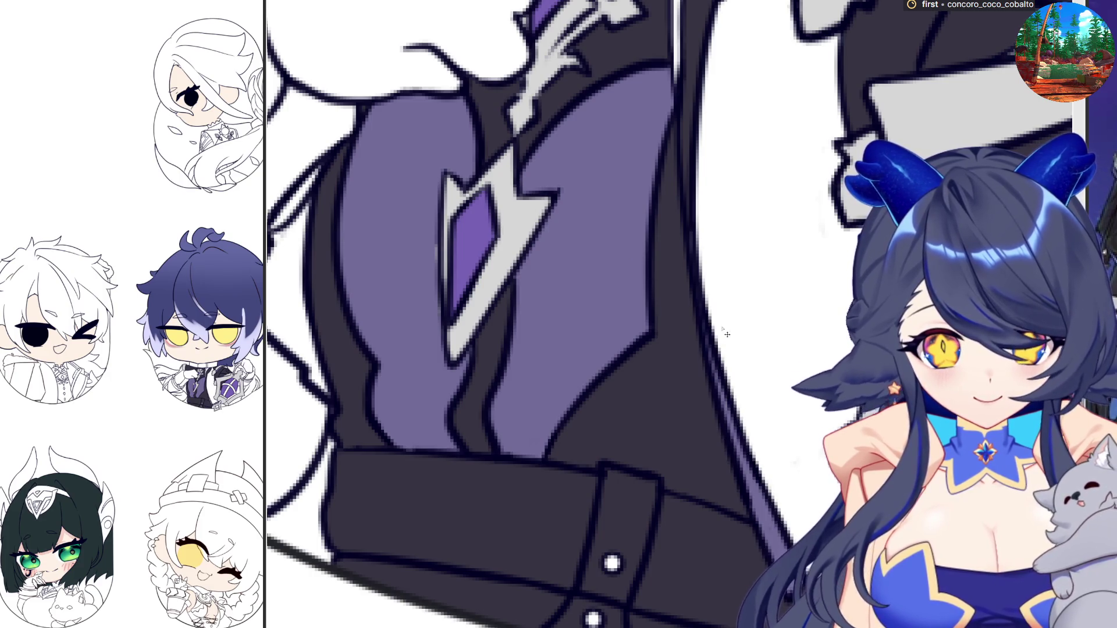
{"action": "scroll", "coordinate": [799, 530], "scroll_direction": "down", "scroll_amount": 2}
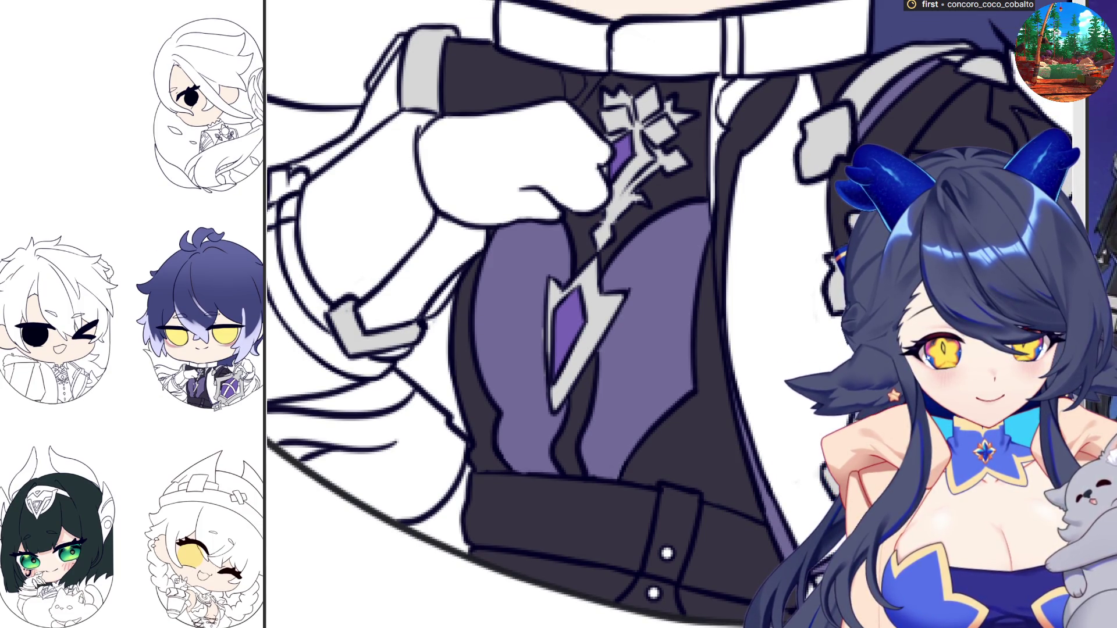
Fill the empty coat lining beside the vest with flat blue-violet
{"action": "left_click", "coordinate": [802, 429]}
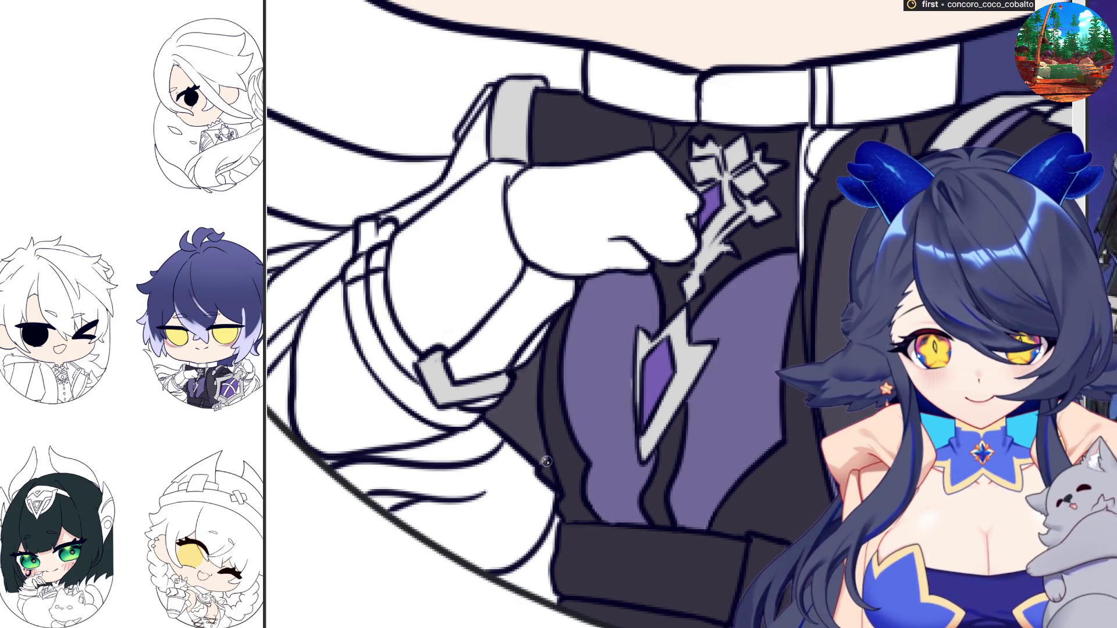
{"action": "scroll", "coordinate": [596, 529], "scroll_direction": "down", "scroll_amount": 1}
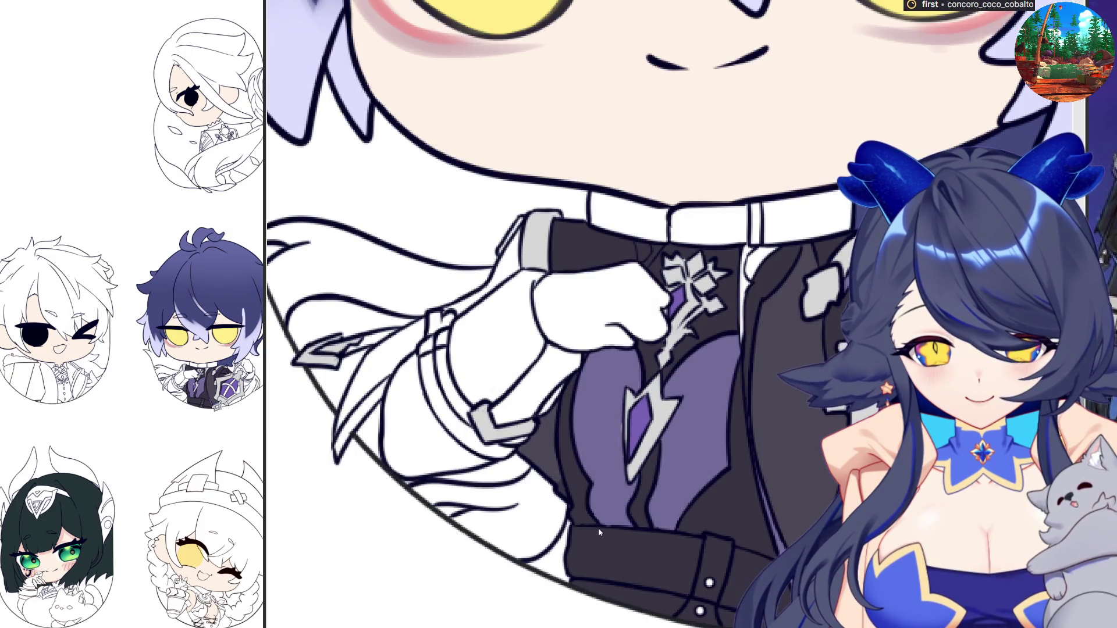
Fill the glove cuff blue-purple and brush colour along the glove's edge
{"action": "scroll", "coordinate": [597, 517], "scroll_direction": "down", "scroll_amount": 1}
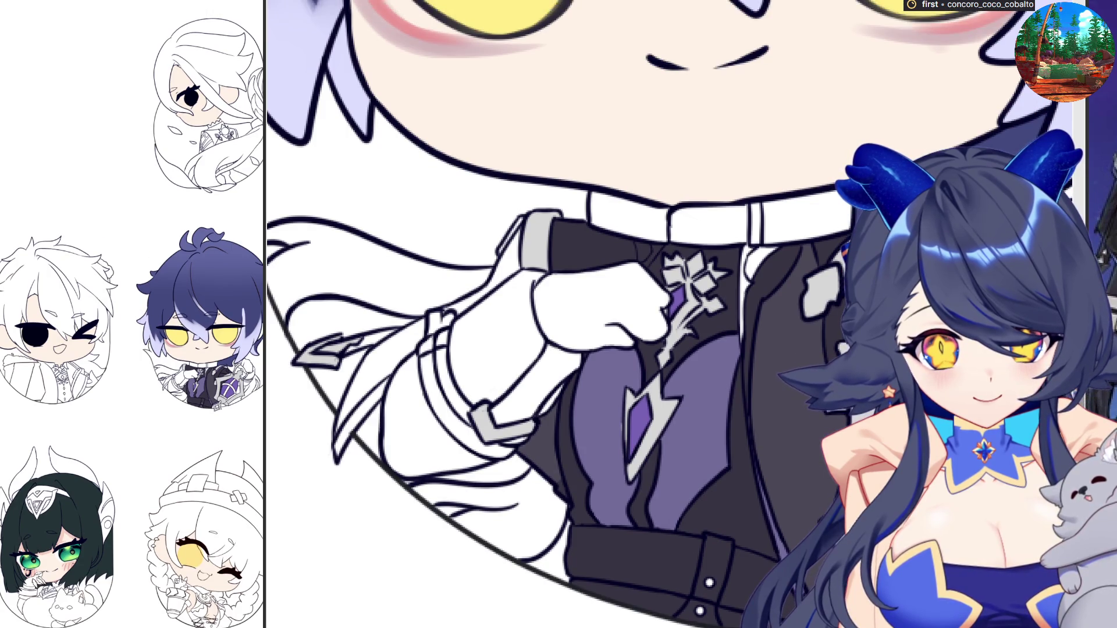
{"action": "left_click", "coordinate": [492, 352]}
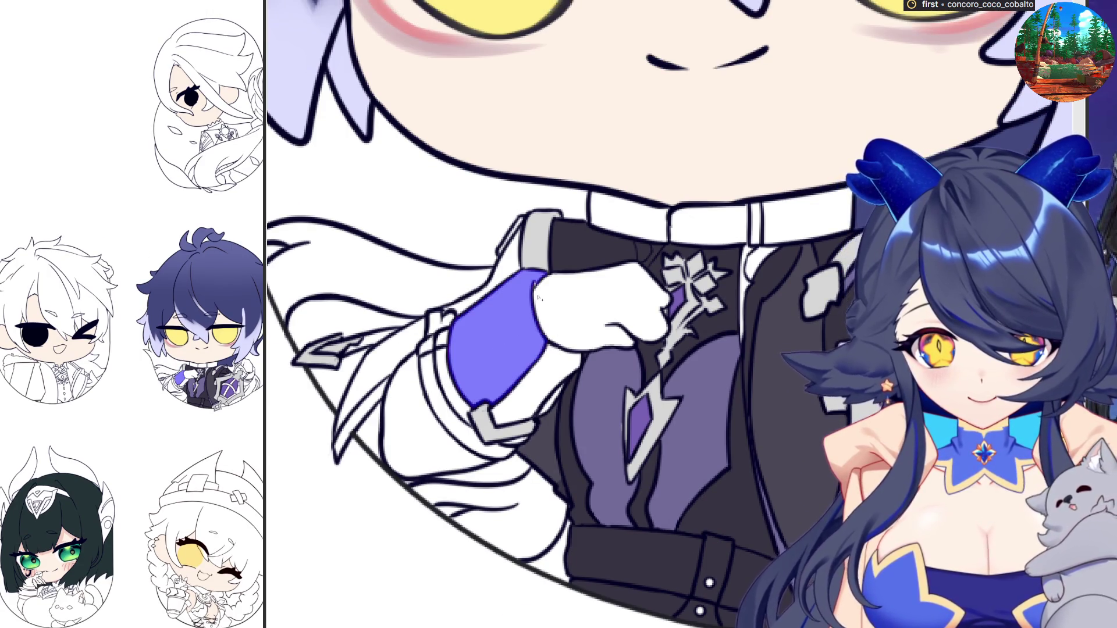
{"action": "scroll", "coordinate": [545, 309], "scroll_direction": "up", "scroll_amount": 2}
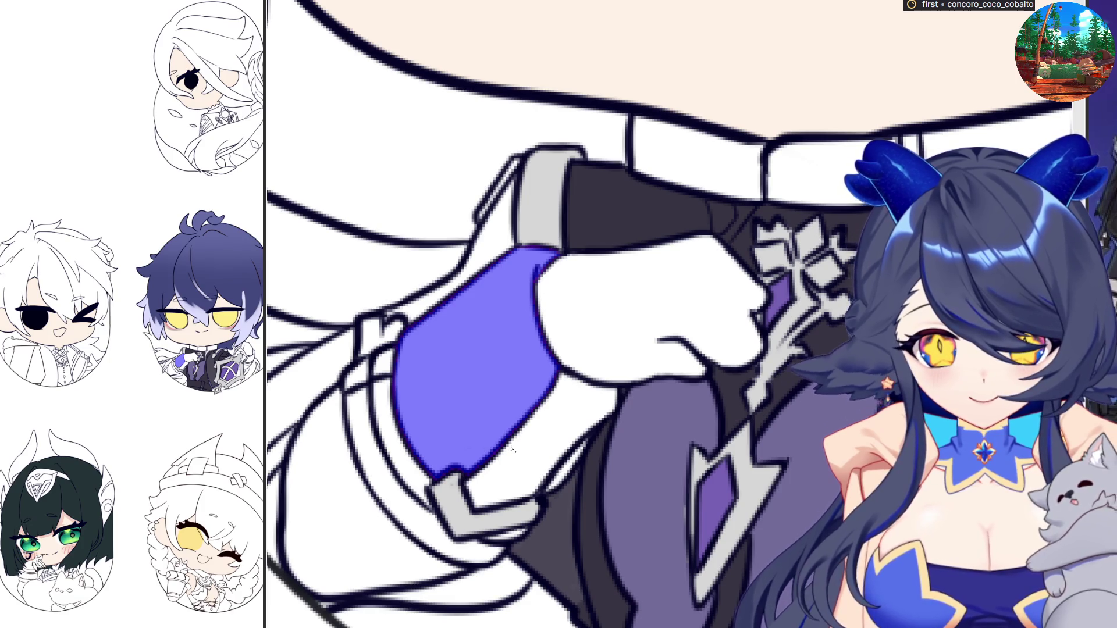
{"action": "left_click_drag", "start_coordinate": [584, 447], "coordinate": [547, 490]}
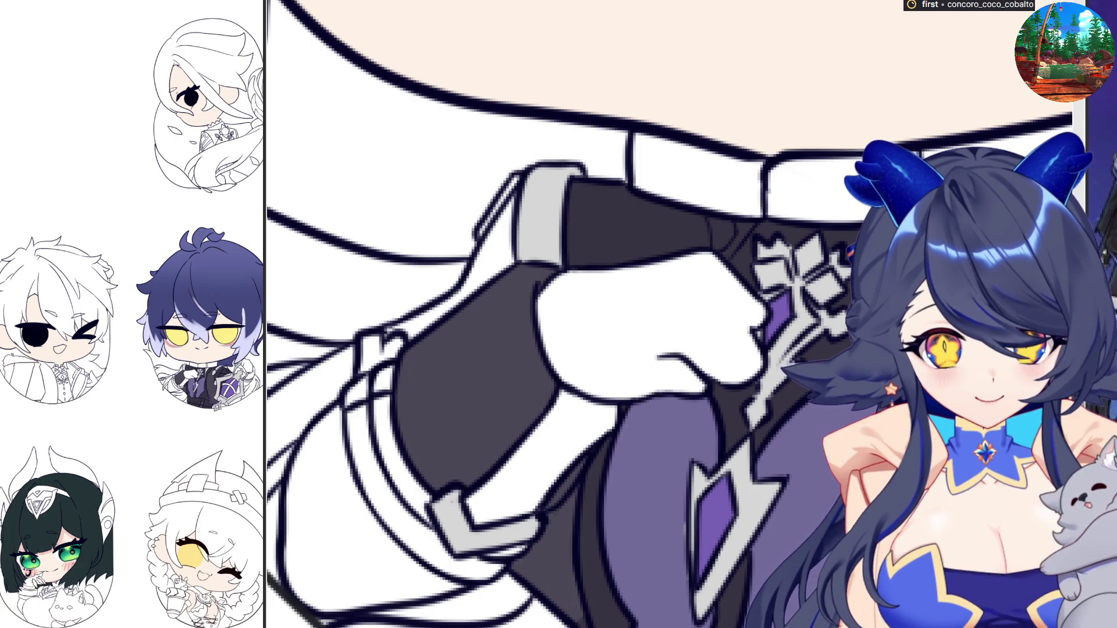
Try blue-violet on the sleeve band, undo it, and refill the band dark grey
{"action": "left_click", "coordinate": [556, 445]}
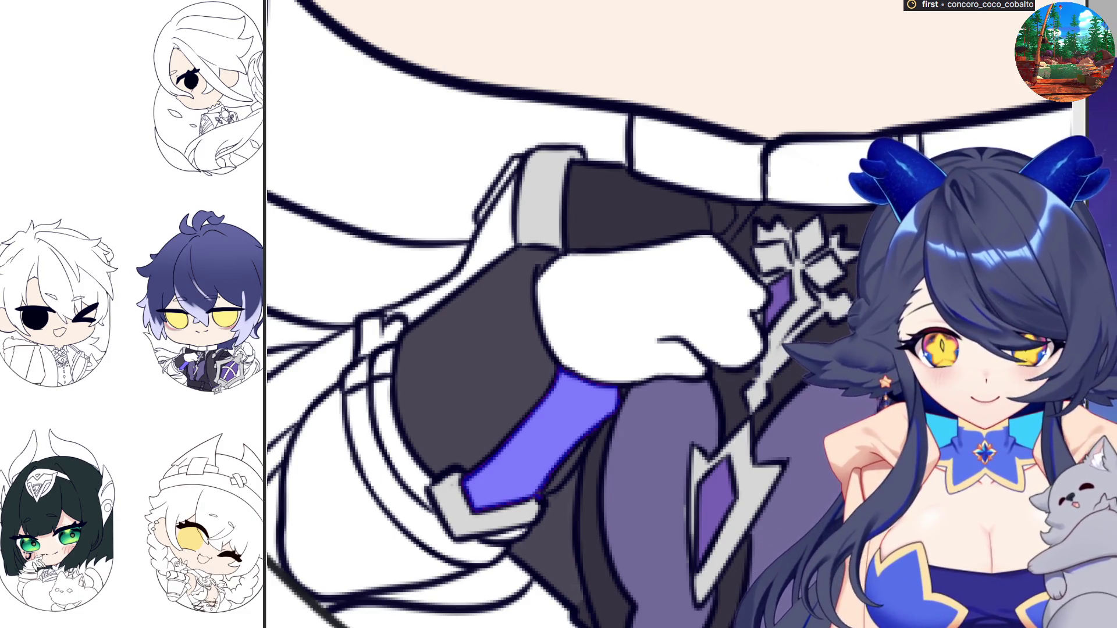
{"action": "key", "text": "ctrl+z"}
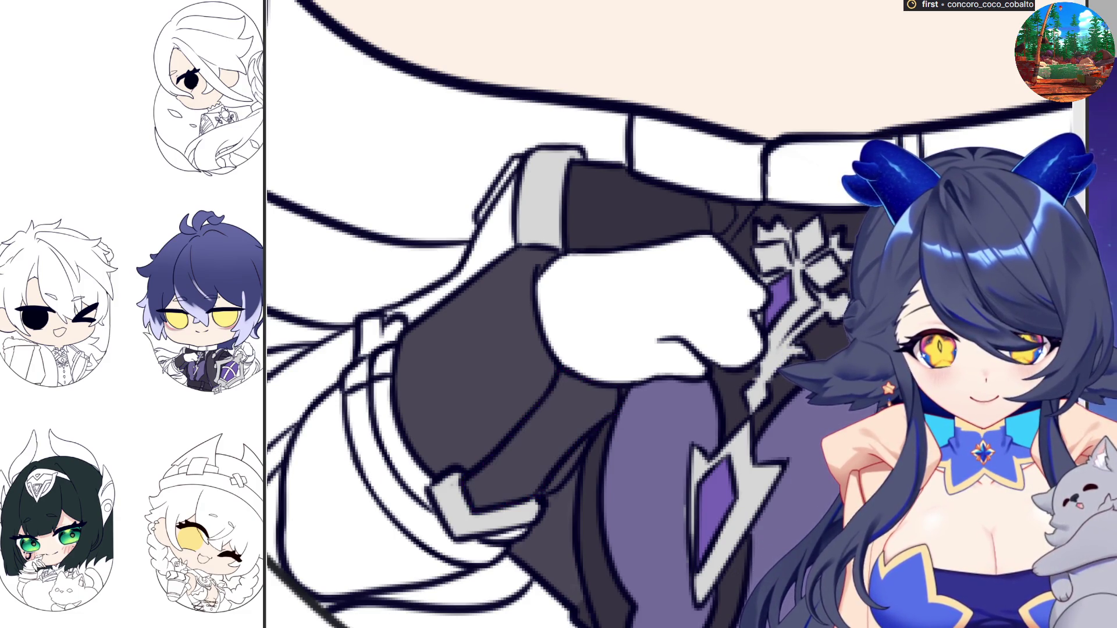
{"action": "left_click", "coordinate": [541, 442]}
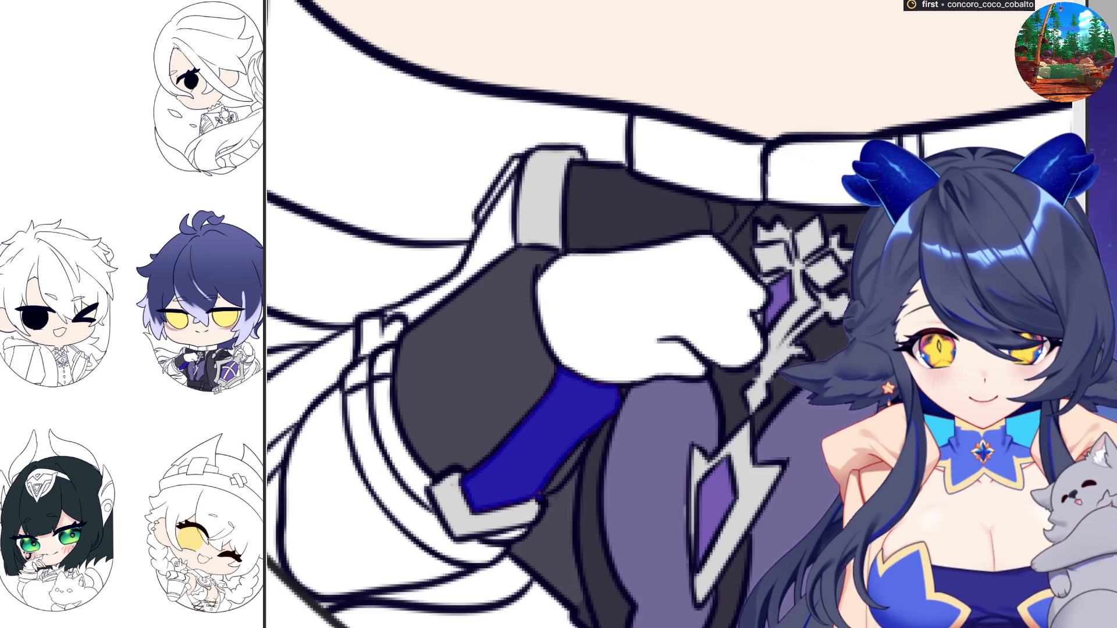
{"action": "left_click", "coordinate": [541, 442]}
{"action": "scroll", "coordinate": [558, 314], "scroll_direction": "down", "scroll_amount": 3}
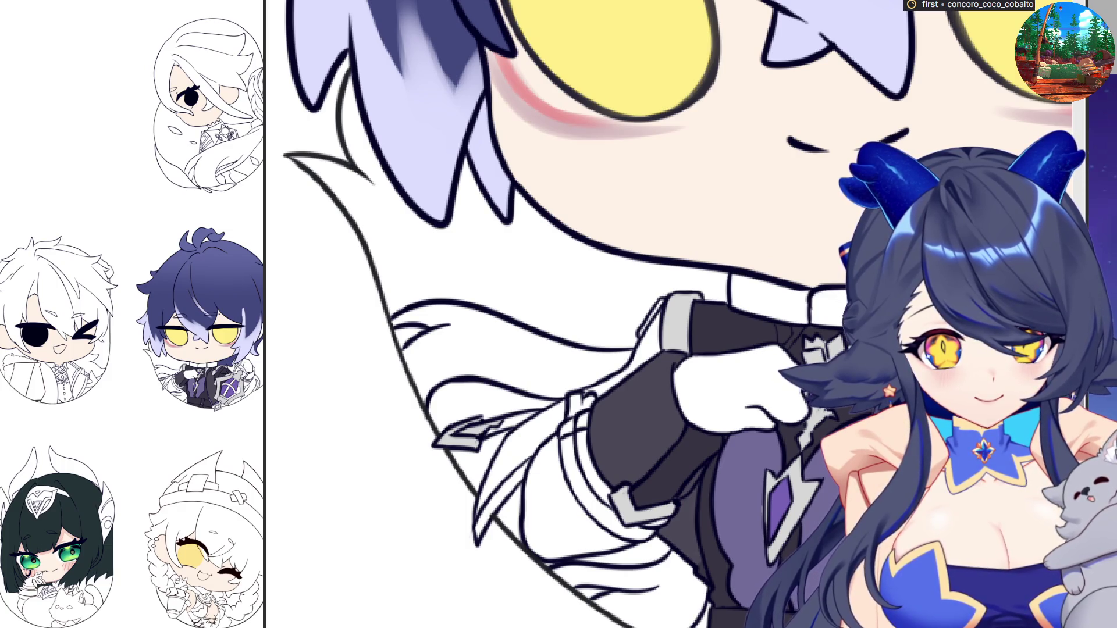
Fill the cuff bands light grey and the sleeve beneath dark grey, discarding periwinkle and dark-blue trials
{"action": "left_click", "coordinate": [605, 472]}
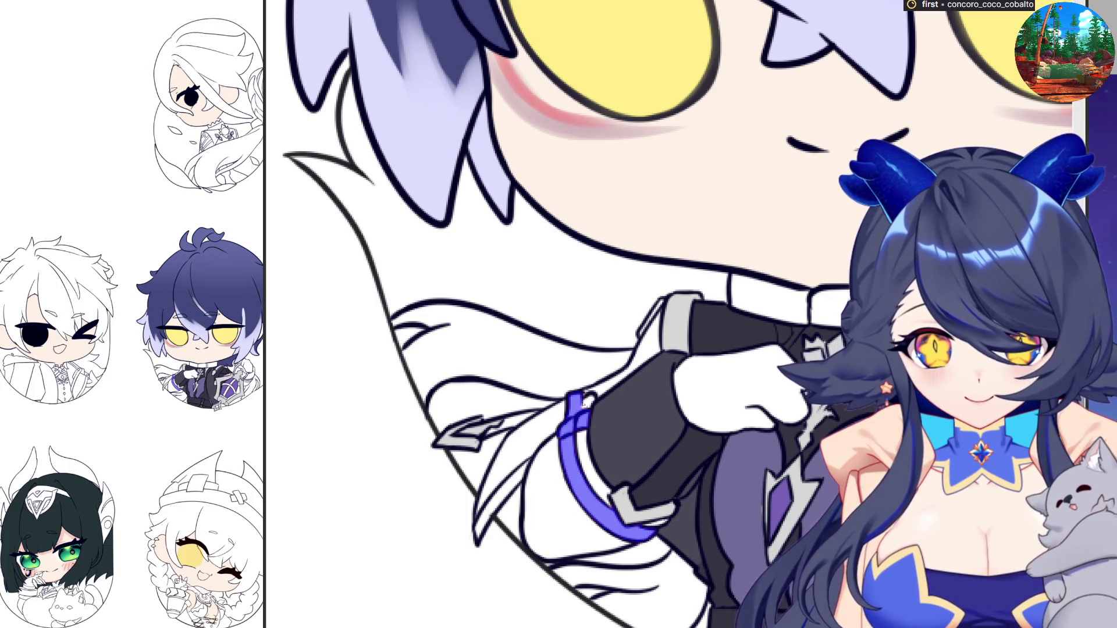
{"action": "left_click", "coordinate": [656, 525]}
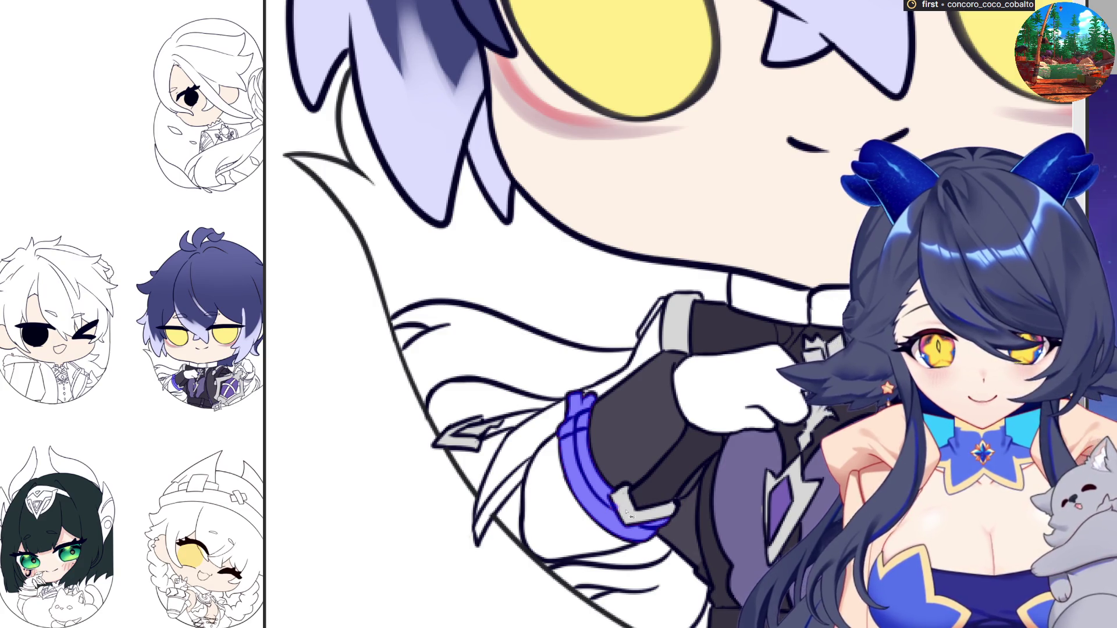
{"action": "key", "text": "ctrl+z"}
{"action": "left_click", "coordinate": [626, 511]}
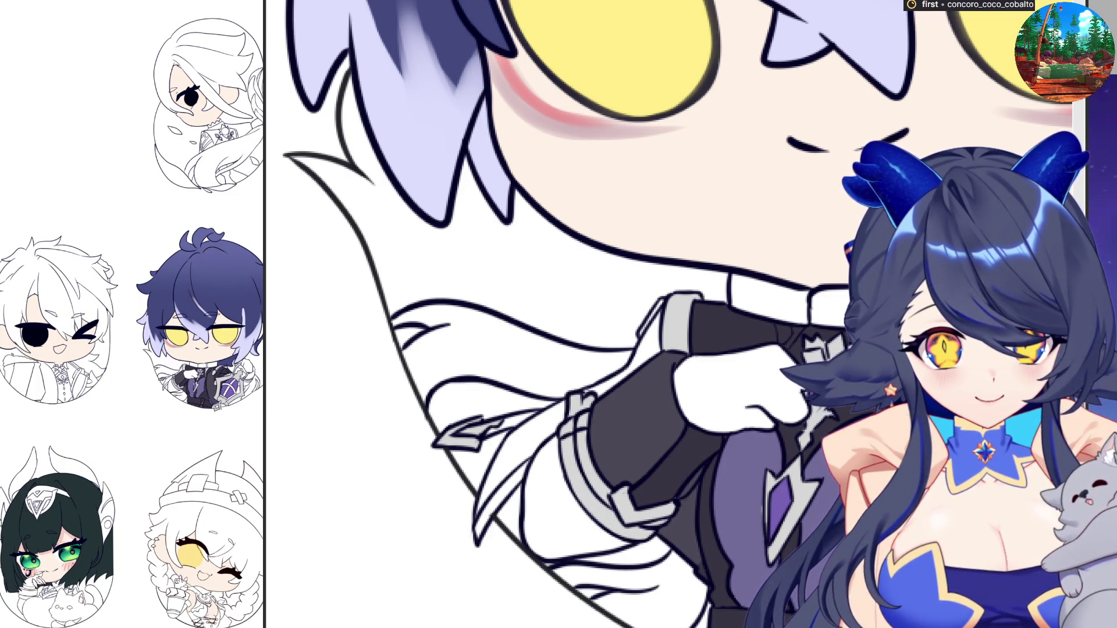
{"action": "left_click", "coordinate": [576, 497]}
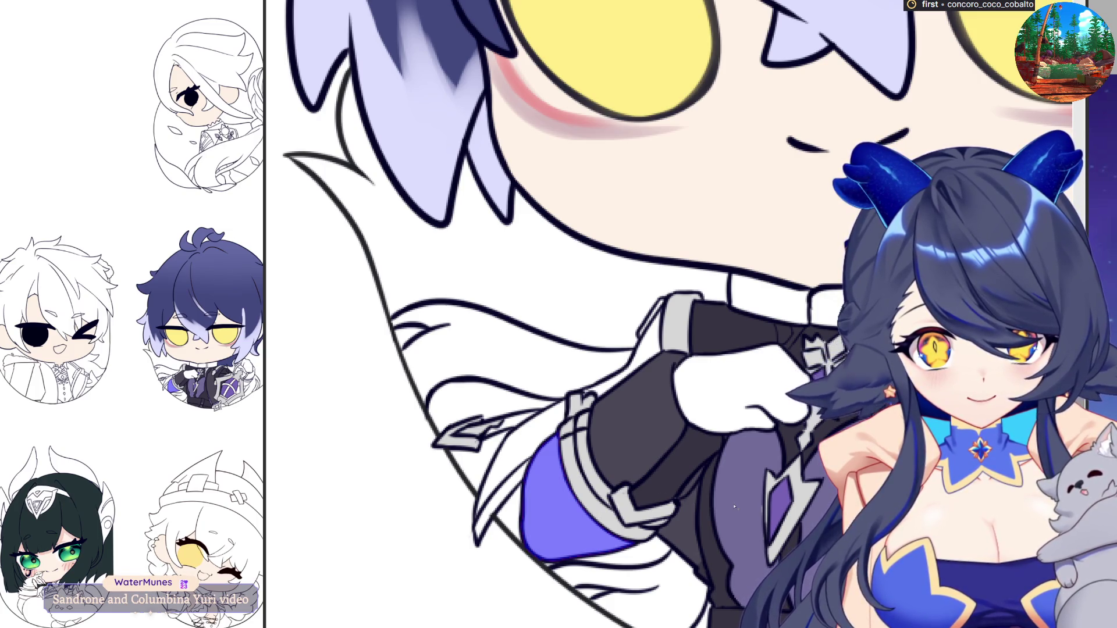
{"action": "left_click", "coordinate": [718, 549]}
{"action": "key", "text": "ctrl+z"}
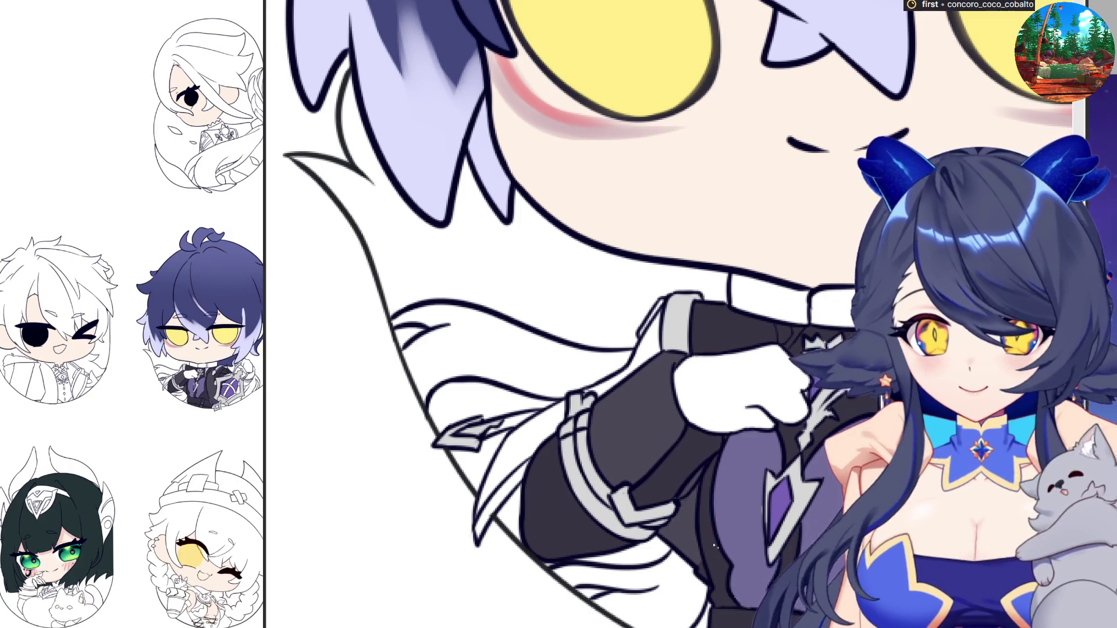
{"action": "scroll", "coordinate": [716, 575], "scroll_direction": "down", "scroll_amount": 2}
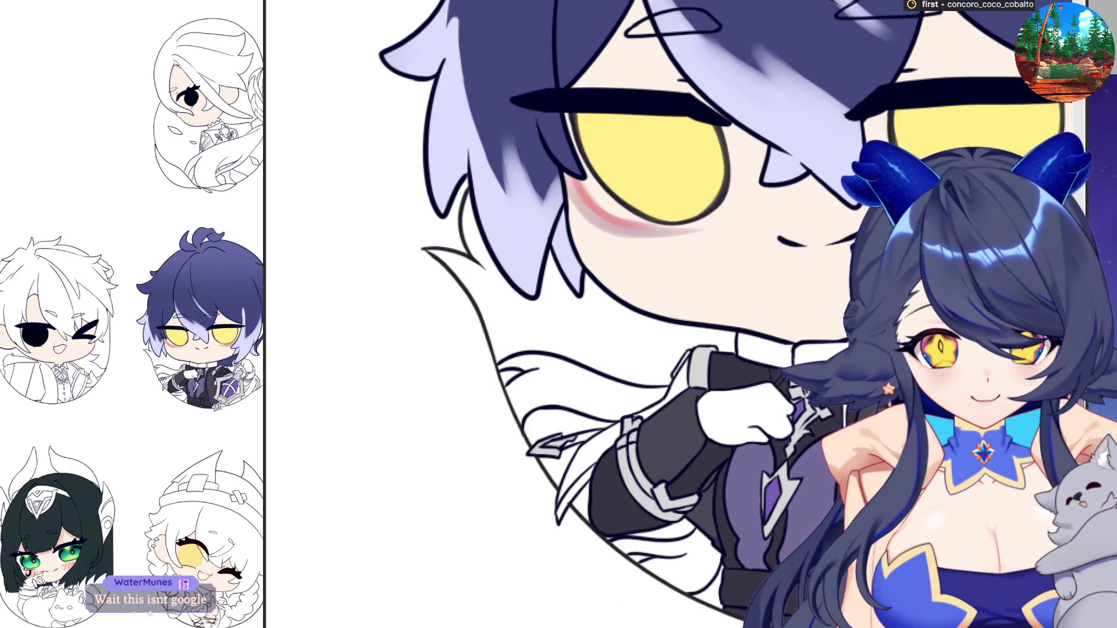
Paint a thin light-grey highlight along the sword blade's edge, undoing the trial blue strokes
{"action": "left_click_drag", "start_coordinate": [561, 494], "coordinate": [620, 424]}
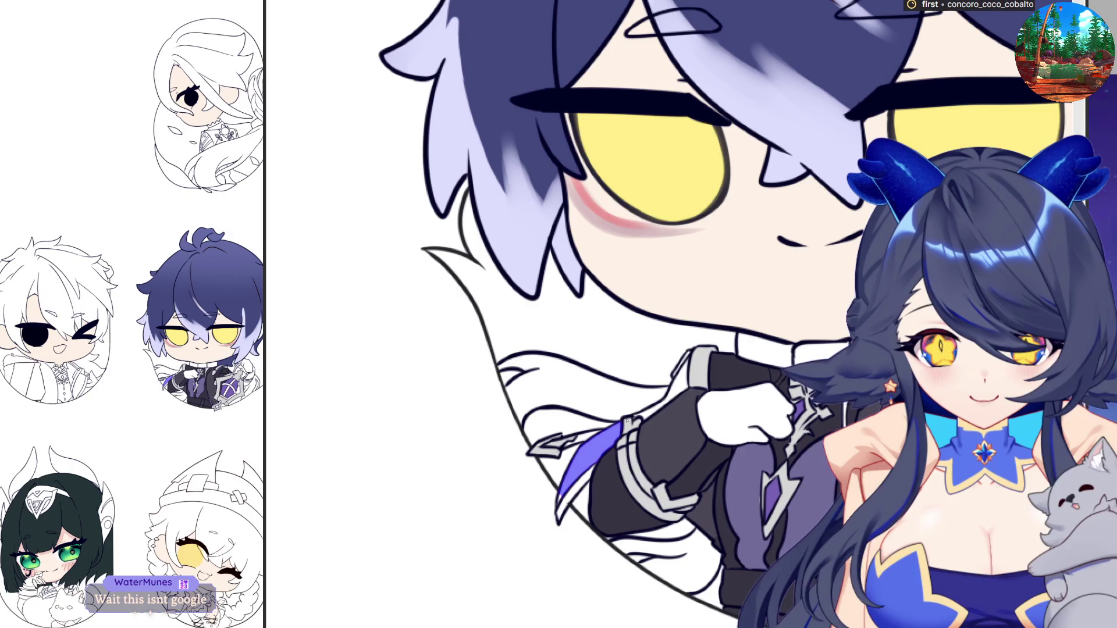
{"action": "left_click_drag", "start_coordinate": [686, 365], "coordinate": [647, 415]}
{"action": "scroll", "coordinate": [648, 414], "scroll_direction": "up", "scroll_amount": 2}
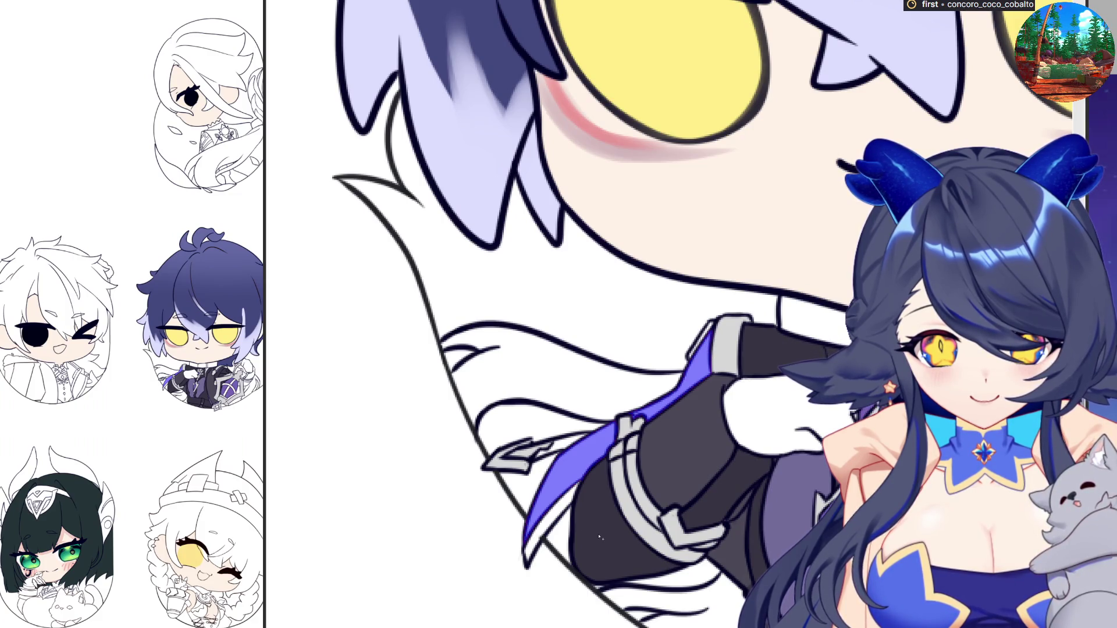
{"action": "key", "text": "ctrl+z"}
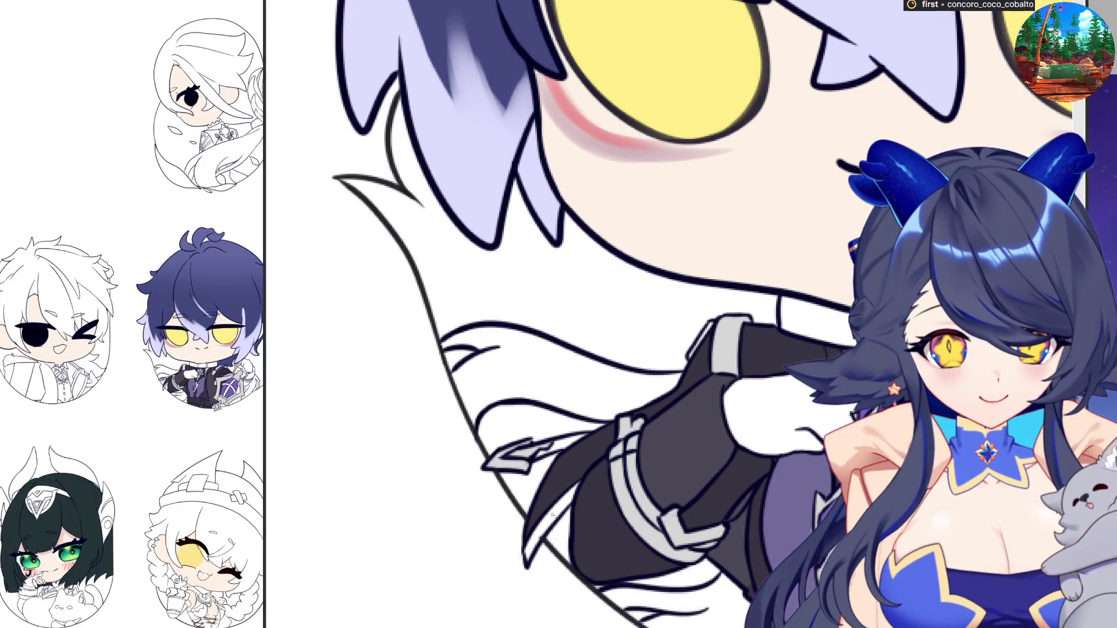
{"action": "left_click_drag", "start_coordinate": [525, 563], "coordinate": [577, 488]}
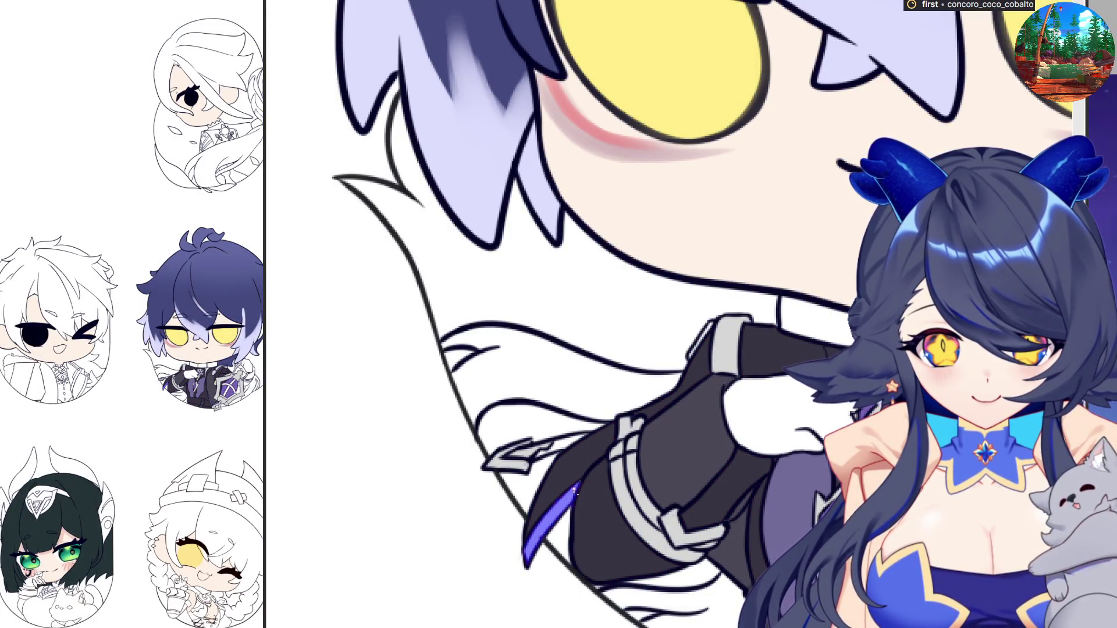
{"action": "scroll", "coordinate": [577, 488], "scroll_direction": "down", "scroll_amount": 2}
{"action": "scroll", "coordinate": [972, 570], "scroll_direction": "up", "scroll_amount": 2}
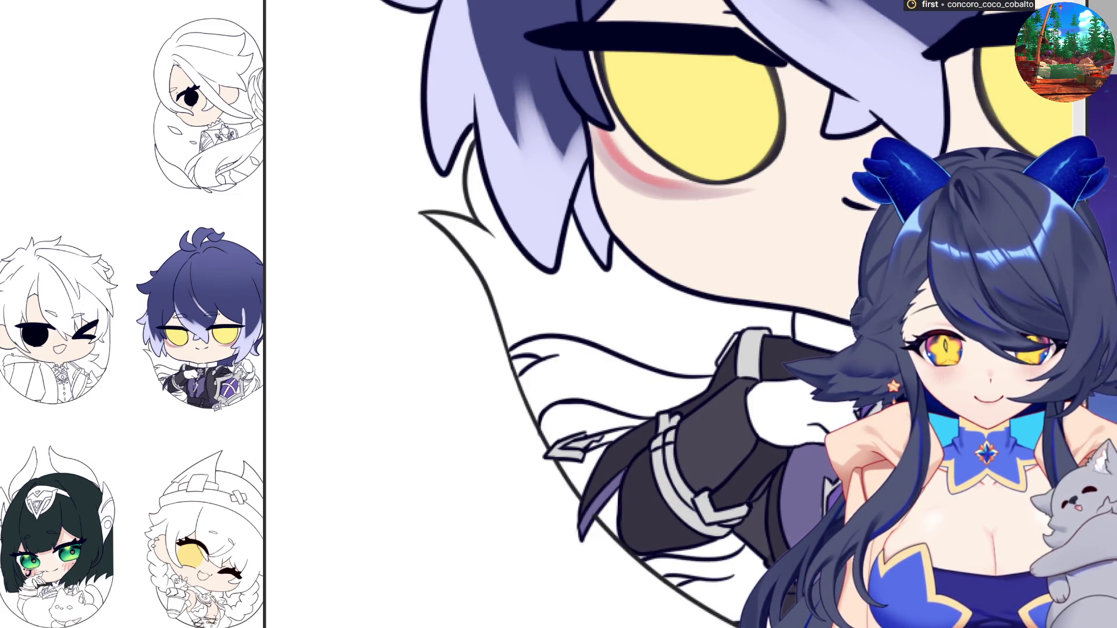
{"action": "scroll", "coordinate": [726, 314], "scroll_direction": "down", "scroll_amount": 1}
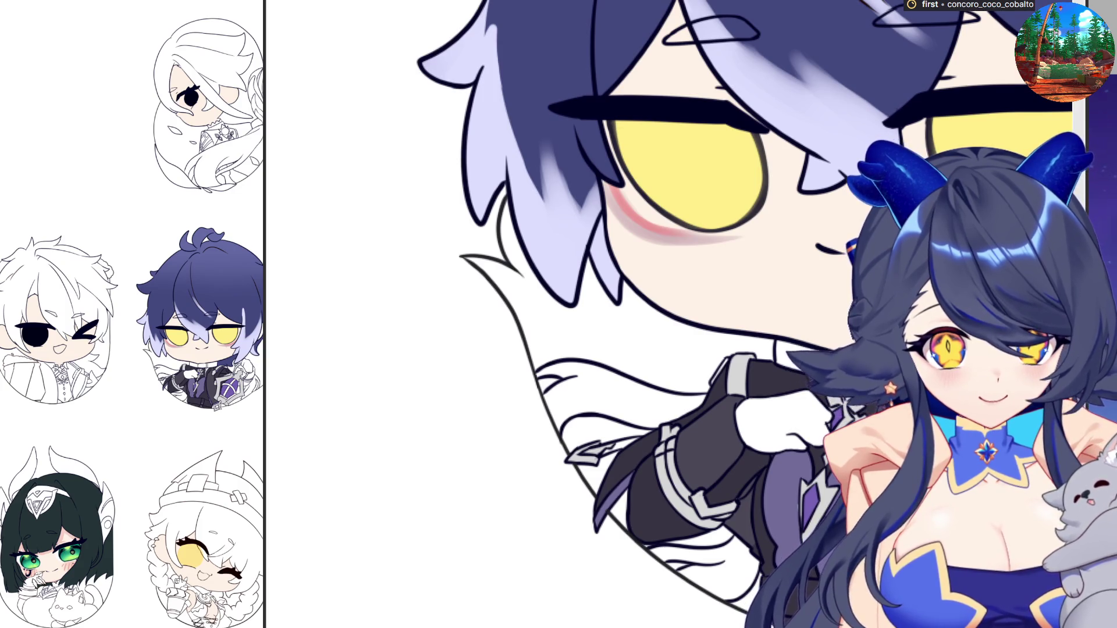
{"action": "scroll", "coordinate": [659, 430], "scroll_direction": "up", "scroll_amount": 5}
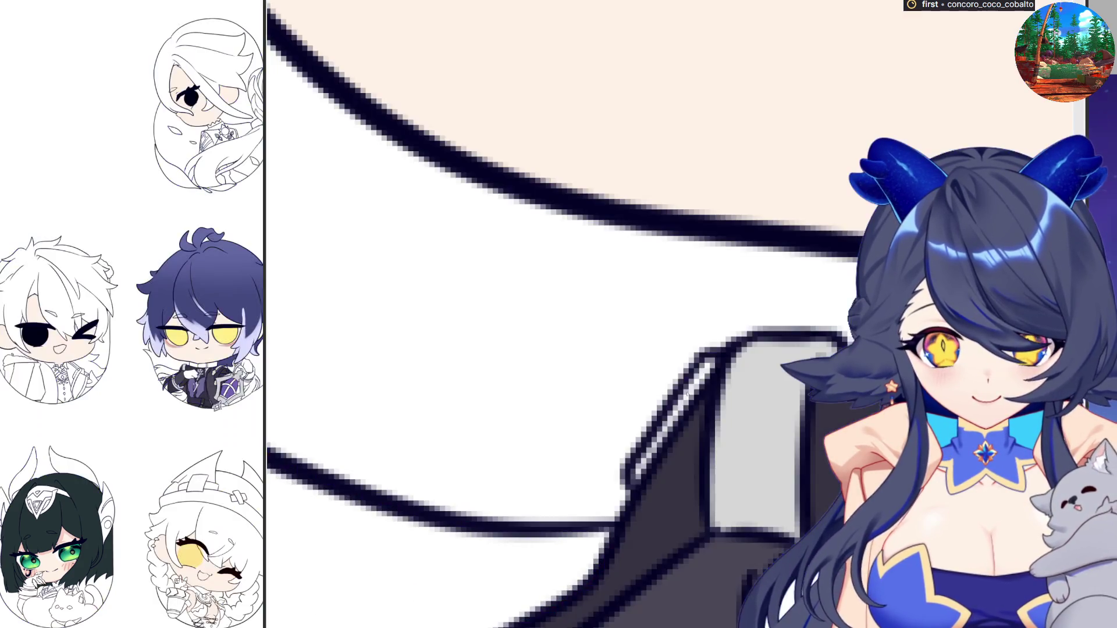
{"action": "mouse_move", "coordinate": [719, 361]}
{"action": "left_mouse_down"}
{"action": "mouse_move", "coordinate": [634, 480]}
{"action": "mouse_move", "coordinate": [714, 359]}
{"action": "left_mouse_up"}
{"action": "key", "text": "ctrl+z"}
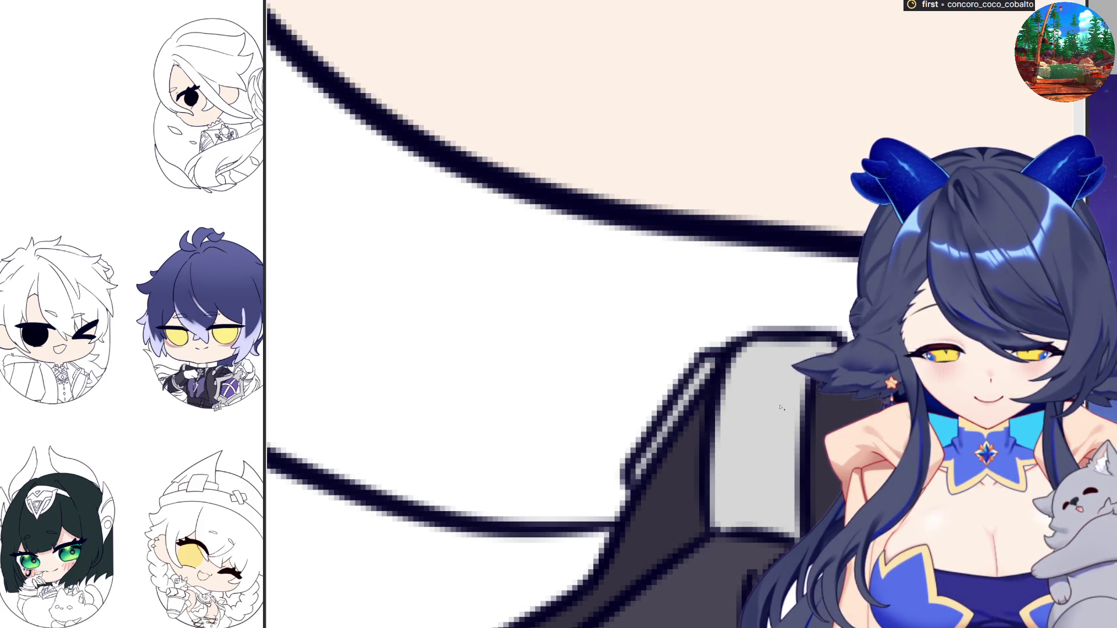
Undo the blue collar fill and add a thin light-grey highlight strip along the collar edge
{"action": "scroll", "coordinate": [780, 406], "scroll_direction": "down", "scroll_amount": 2}
{"action": "scroll", "coordinate": [780, 407], "scroll_direction": "down", "scroll_amount": 4}
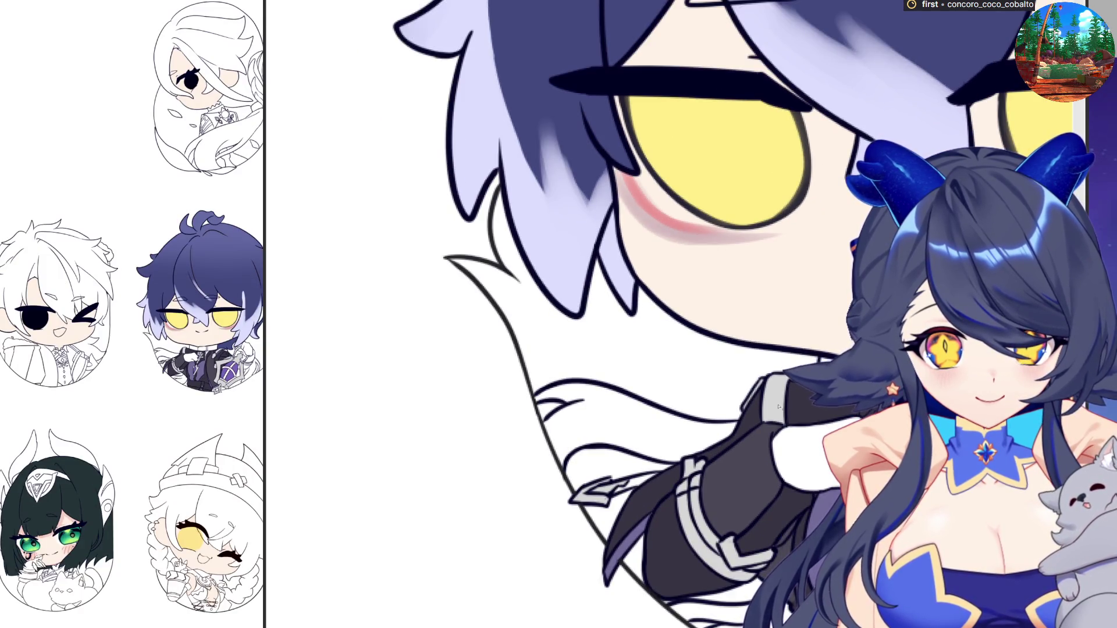
{"action": "scroll", "coordinate": [779, 407], "scroll_direction": "up", "scroll_amount": 1}
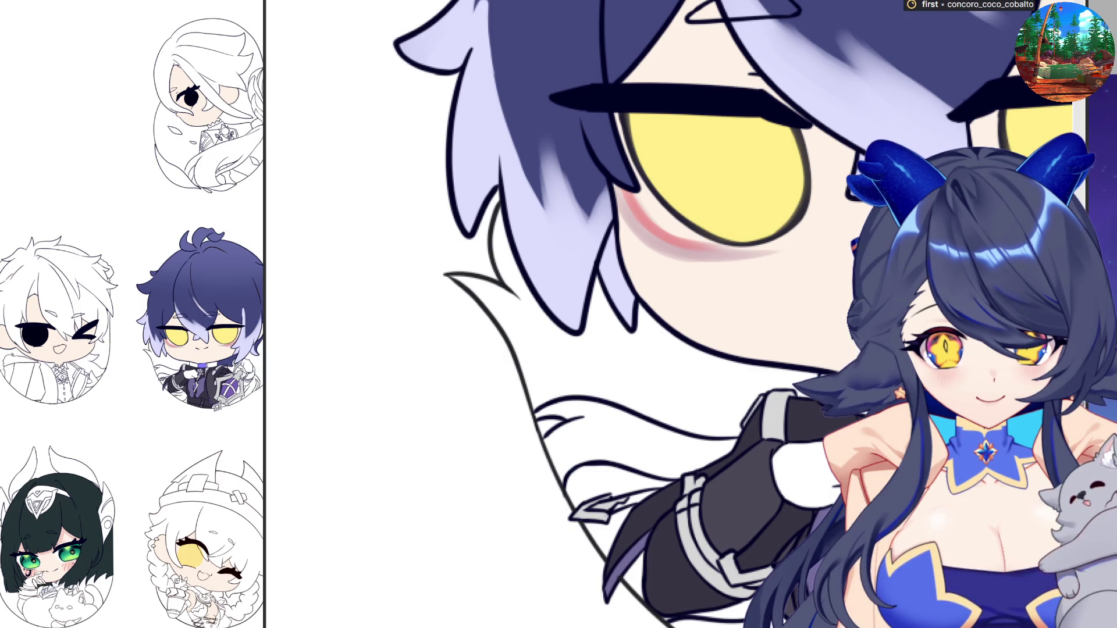
{"action": "scroll", "coordinate": [778, 406], "scroll_direction": "down", "scroll_amount": 1}
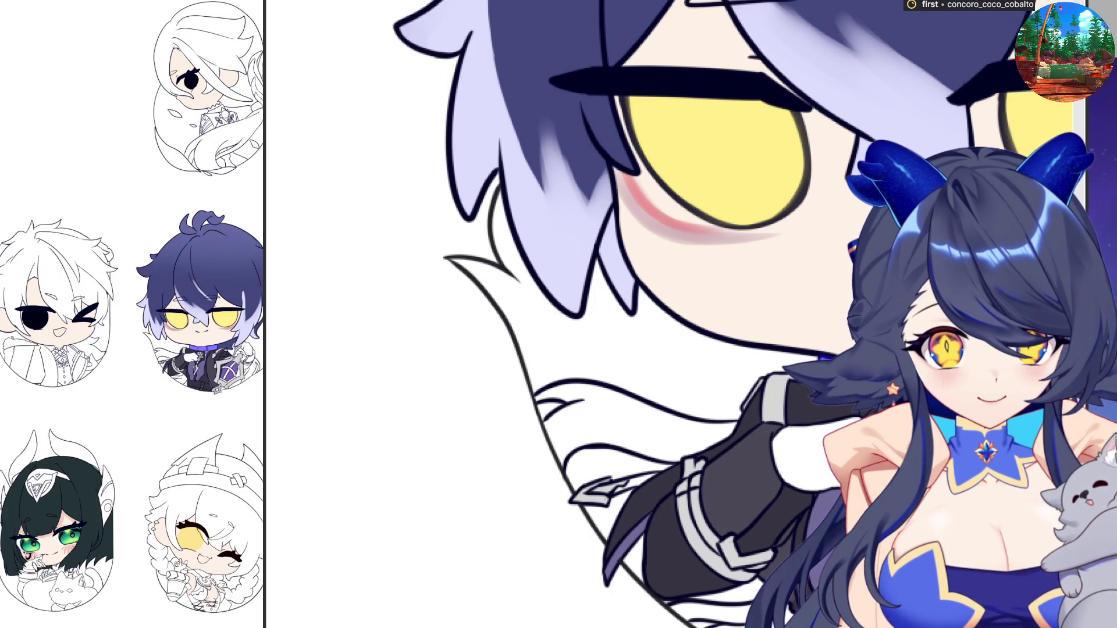
{"action": "scroll", "coordinate": [669, 314], "scroll_direction": "up", "scroll_amount": 5}
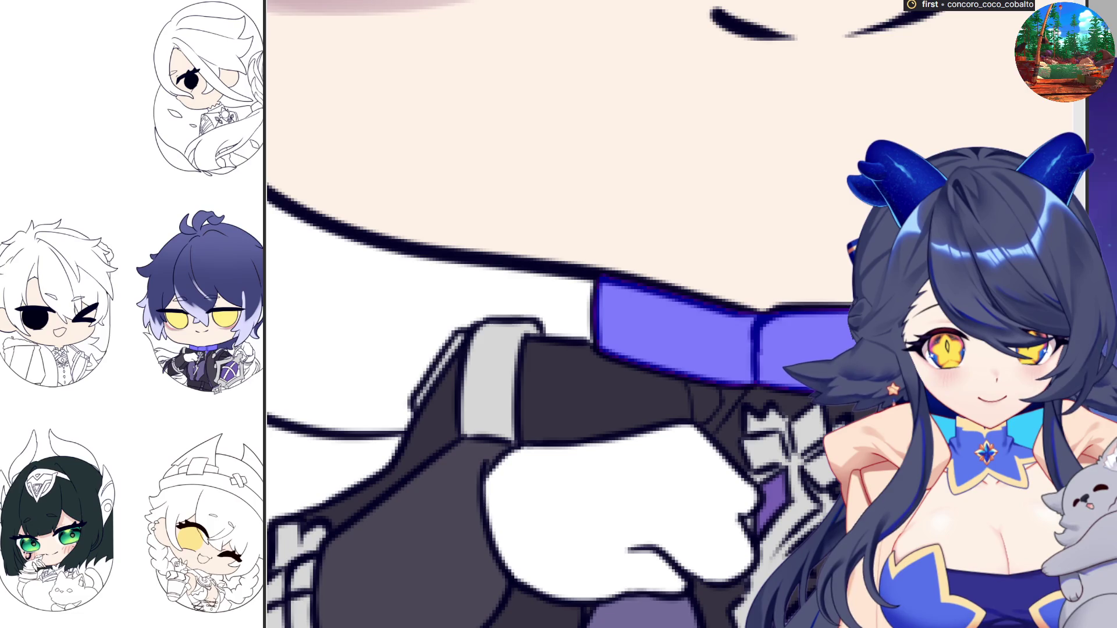
{"action": "key", "text": "ctrl+z"}
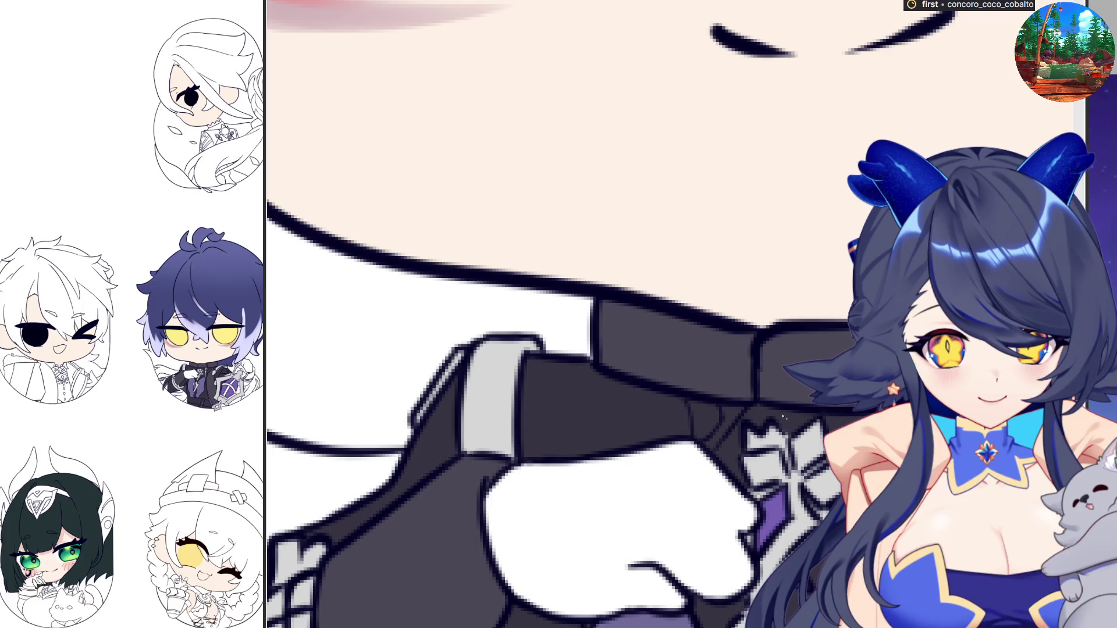
{"action": "mouse_move", "coordinate": [705, 446]}
{"action": "left_mouse_down"}
{"action": "mouse_move", "coordinate": [748, 403]}
{"action": "mouse_move", "coordinate": [716, 401]}
{"action": "left_mouse_up"}
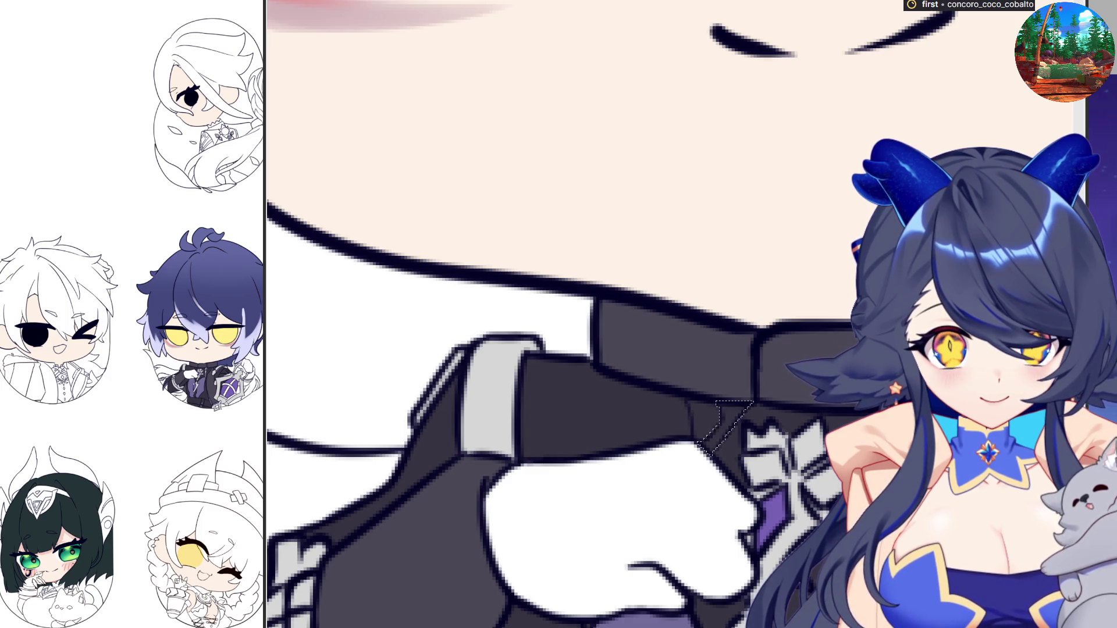
{"action": "key", "text": "alt+BackSpace"}
{"action": "key", "text": "ctrl+d"}
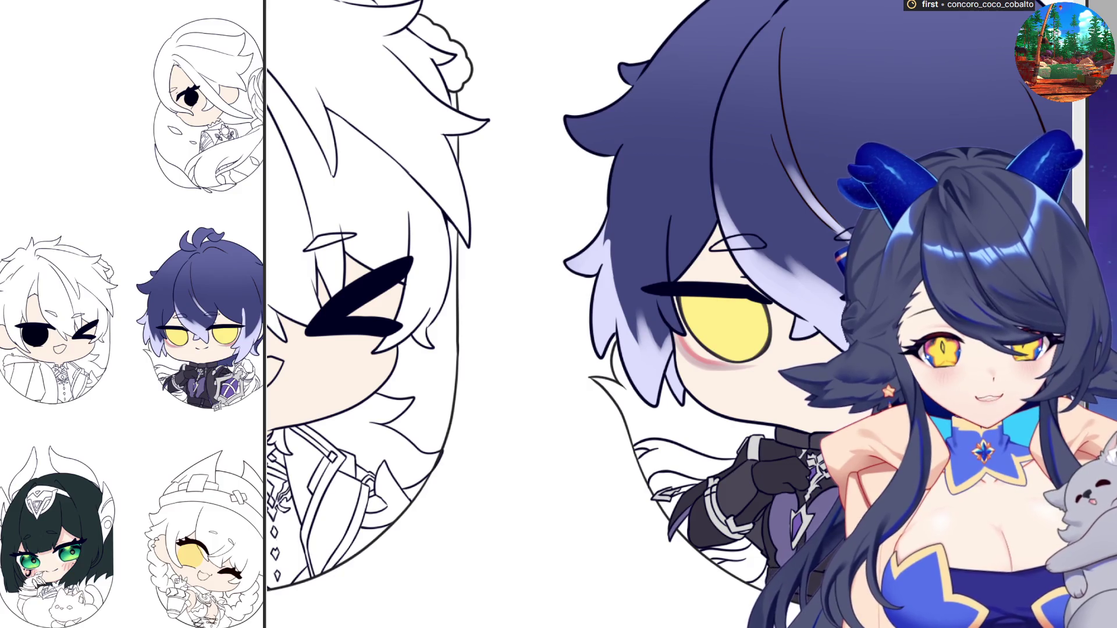
Paint purple strokes below the character's face and along the portrait's lower edge
{"action": "left_click_drag", "start_coordinate": [640, 446], "coordinate": [709, 461]}
{"action": "left_click_drag", "start_coordinate": [754, 557], "coordinate": [751, 560]}
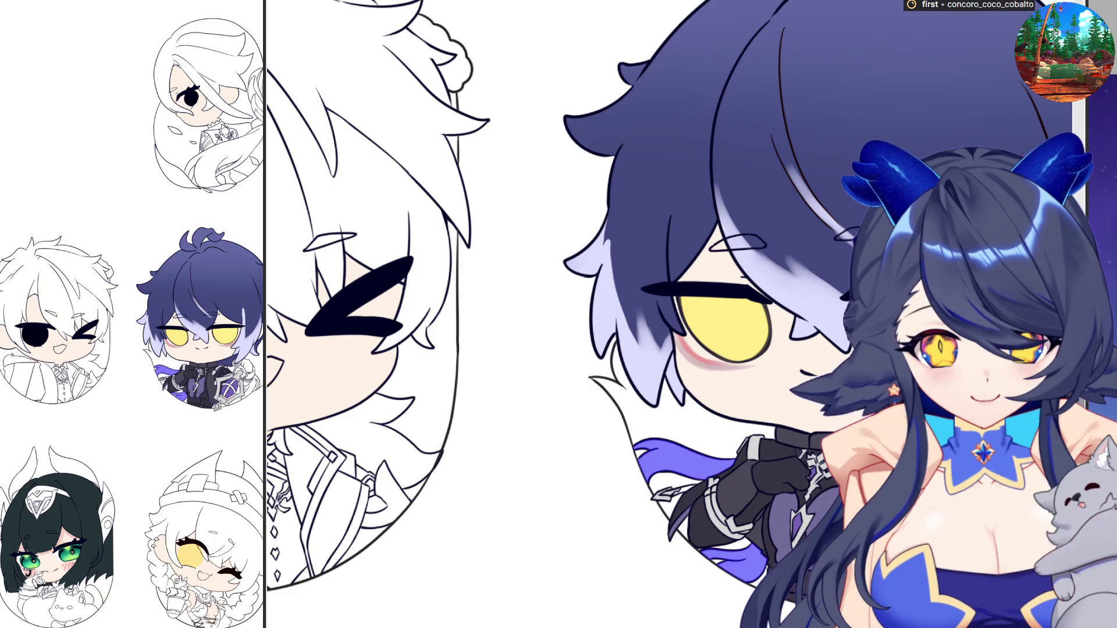
{"action": "key", "text": "ctrl+z"}
{"action": "key", "text": "ctrl+shift+z"}
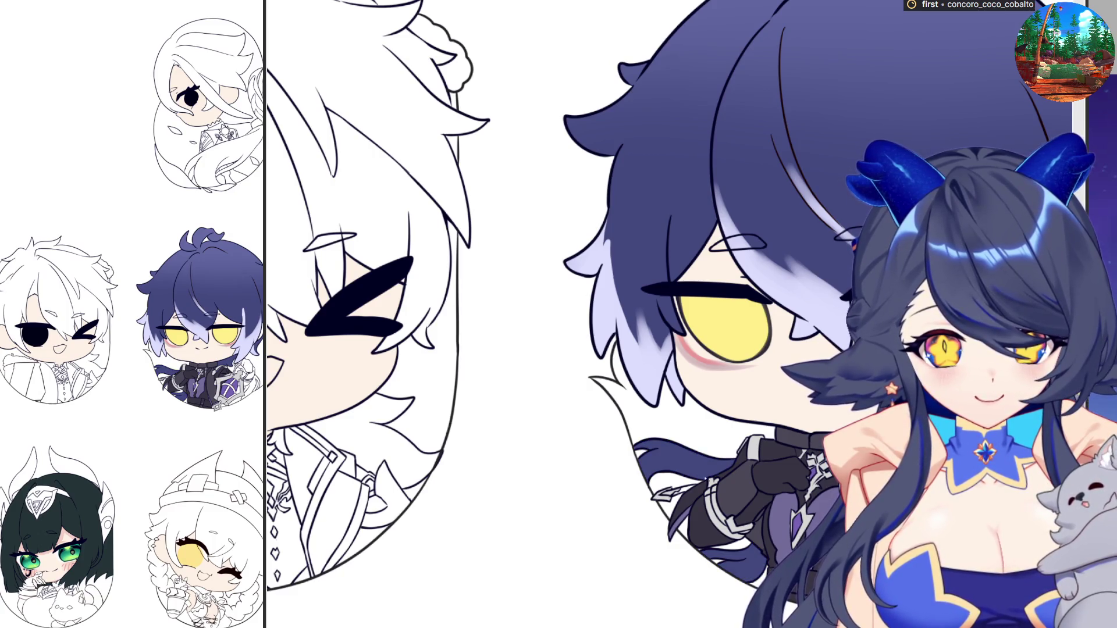
Fill the small white gap beside the grey sleeve cuff with dark navy
{"action": "left_click_drag", "start_coordinate": [998, 484], "coordinate": [701, 484]}
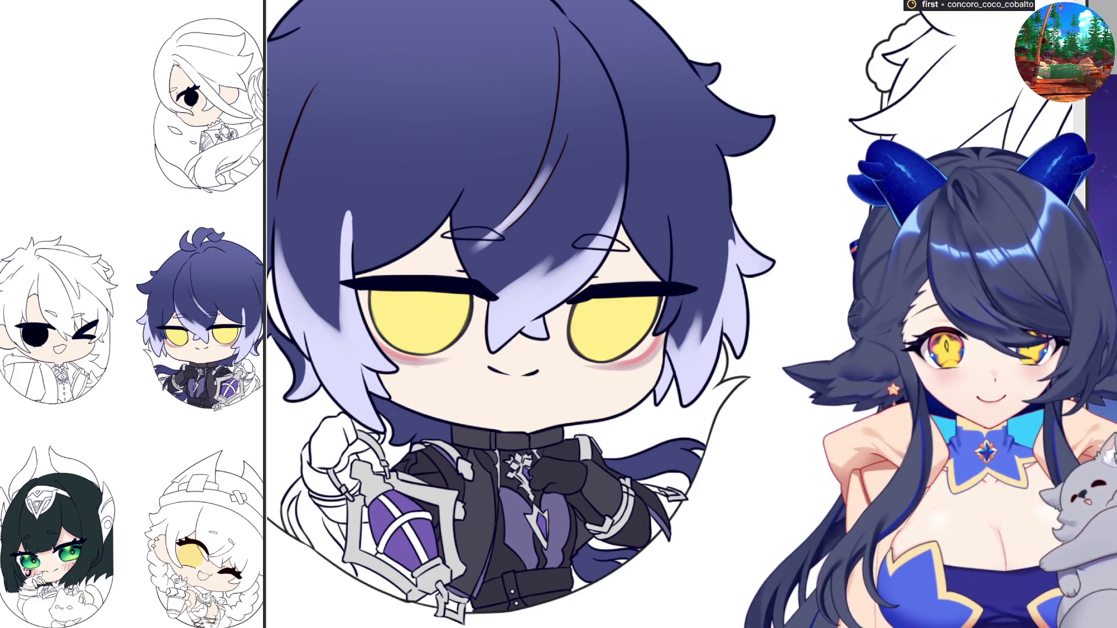
{"action": "left_click_drag", "start_coordinate": [436, 483], "coordinate": [738, 483]}
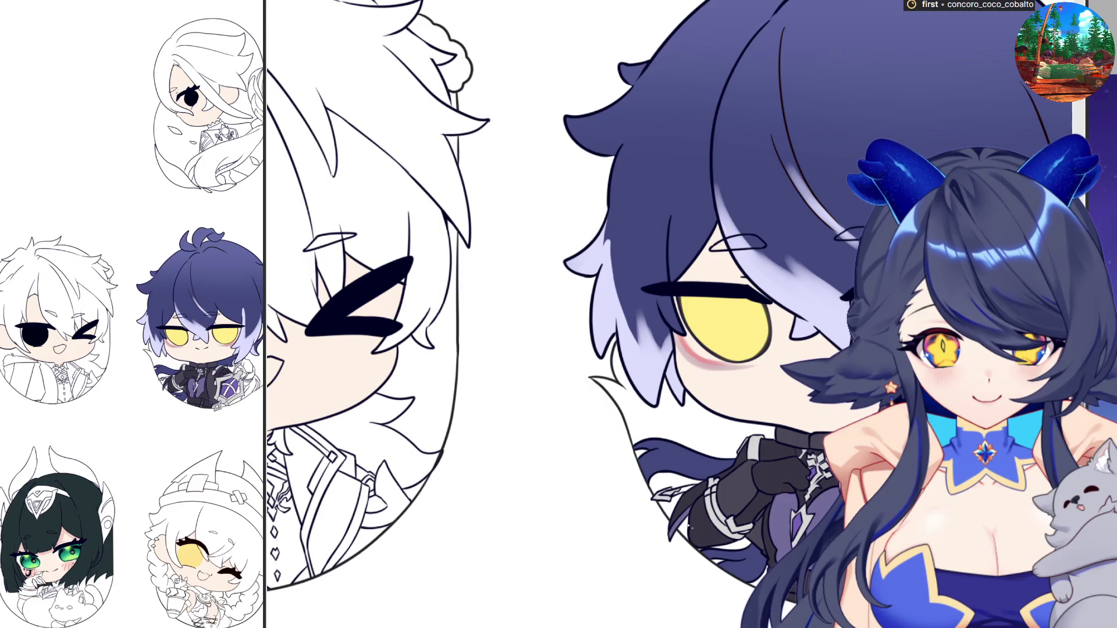
{"action": "scroll", "coordinate": [680, 530], "scroll_direction": "up", "scroll_amount": 6}
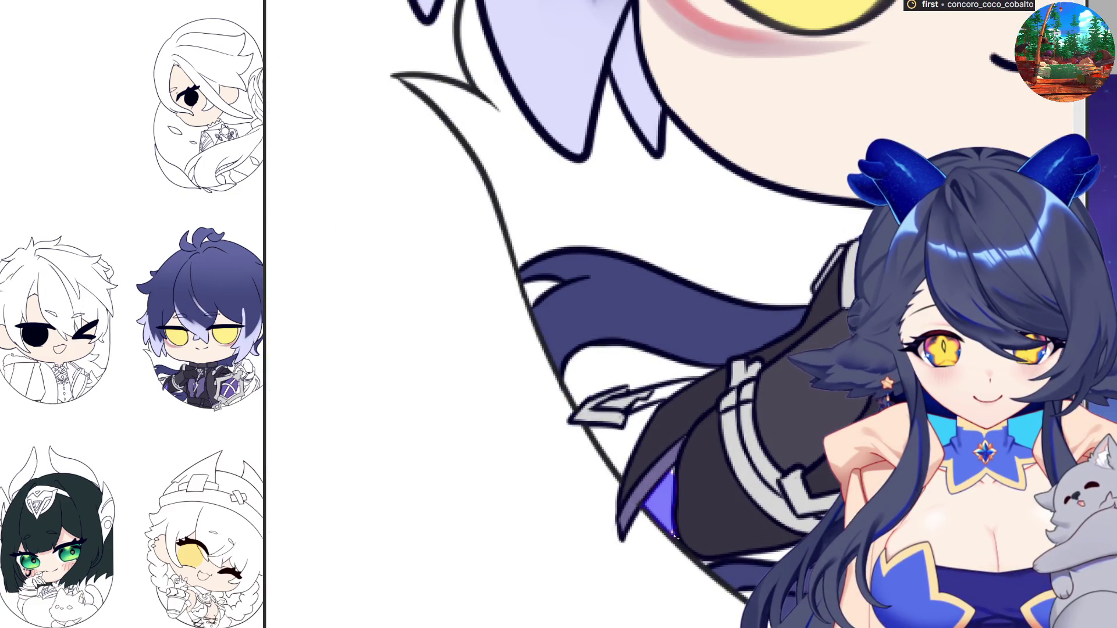
{"action": "scroll", "coordinate": [675, 538], "scroll_direction": "up", "scroll_amount": 3}
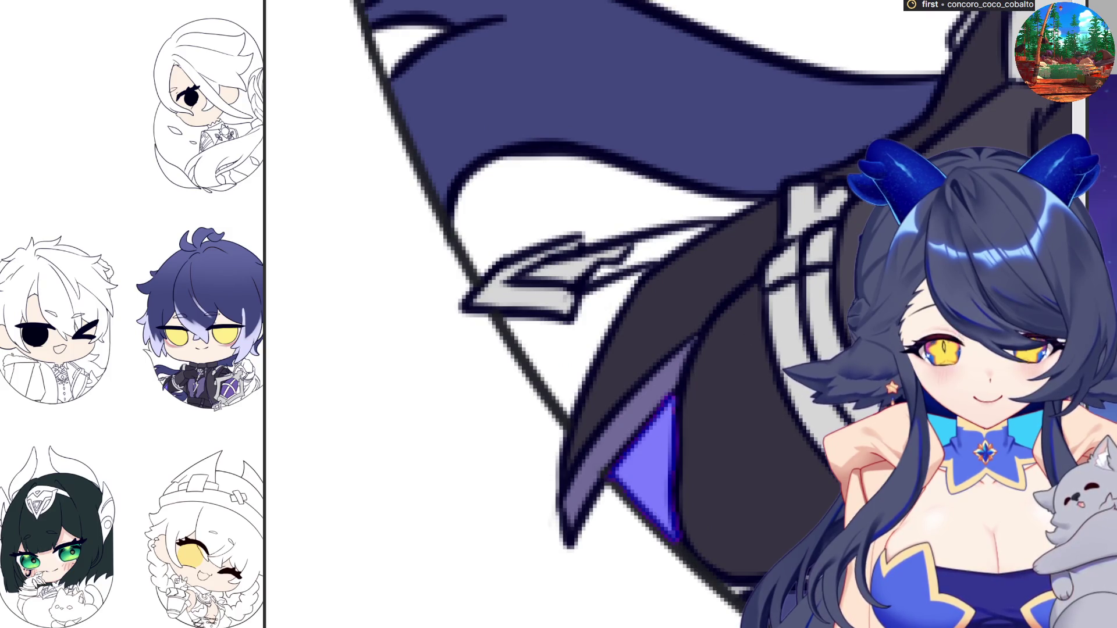
{"action": "left_click", "coordinate": [600, 302]}
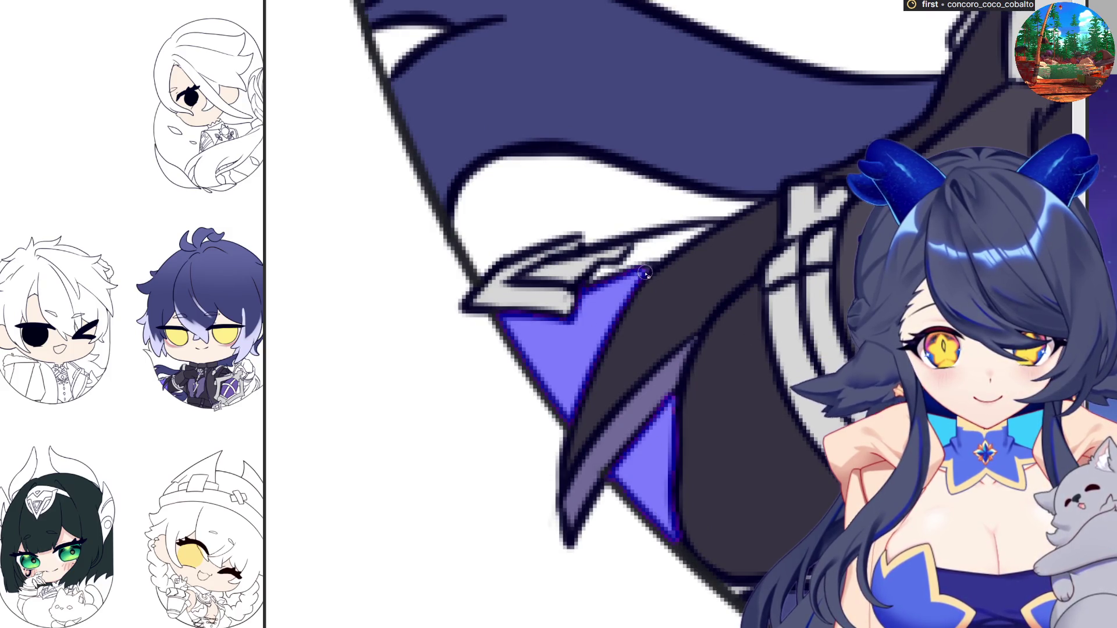
{"action": "key", "text": "ctrl+z"}
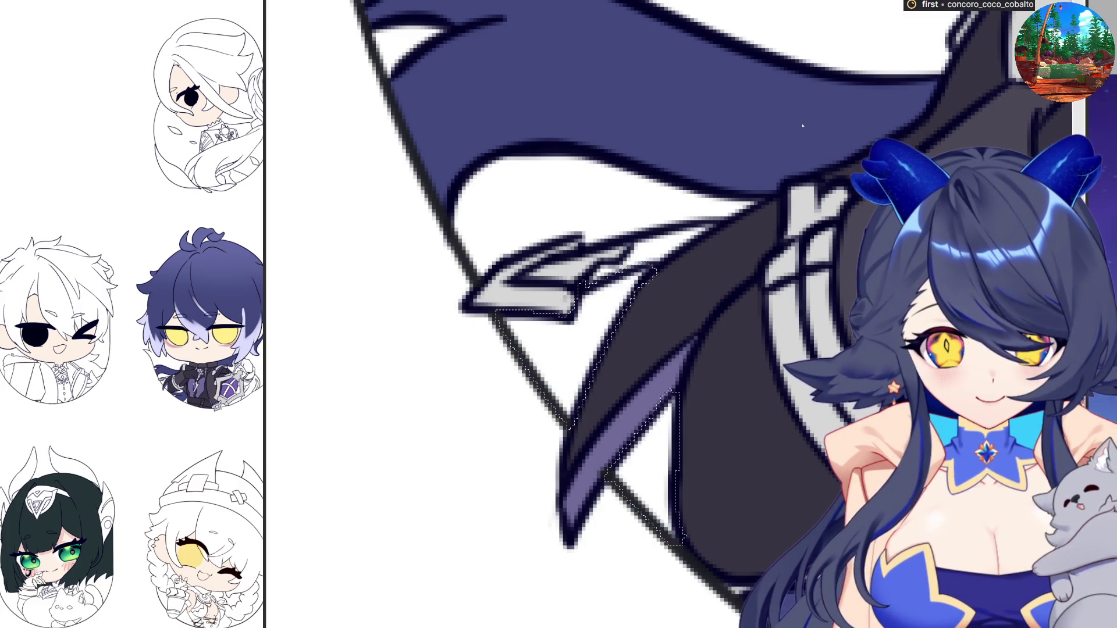
{"action": "scroll", "coordinate": [807, 130], "scroll_direction": "down", "scroll_amount": 3}
{"action": "scroll", "coordinate": [788, 167], "scroll_direction": "up", "scroll_amount": 5}
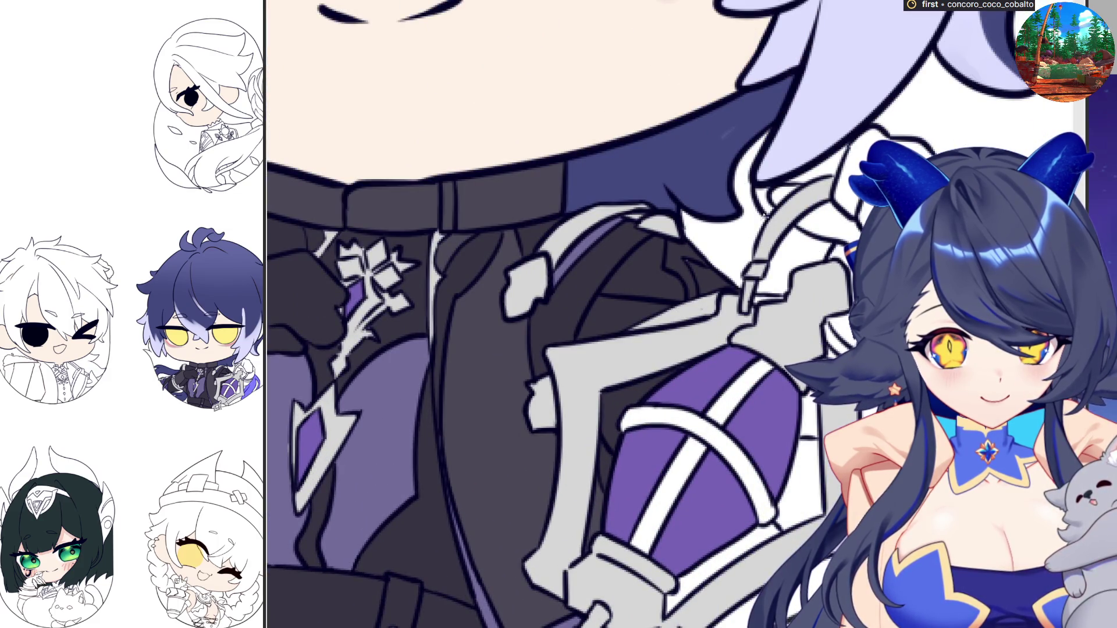
Fill the hair gaps near the shoulder strap, including the leftover area, dark blue
{"action": "left_click", "coordinate": [740, 181]}
{"action": "left_click", "coordinate": [808, 243]}
{"action": "left_click", "coordinate": [766, 300]}
{"action": "left_click", "coordinate": [781, 299]}
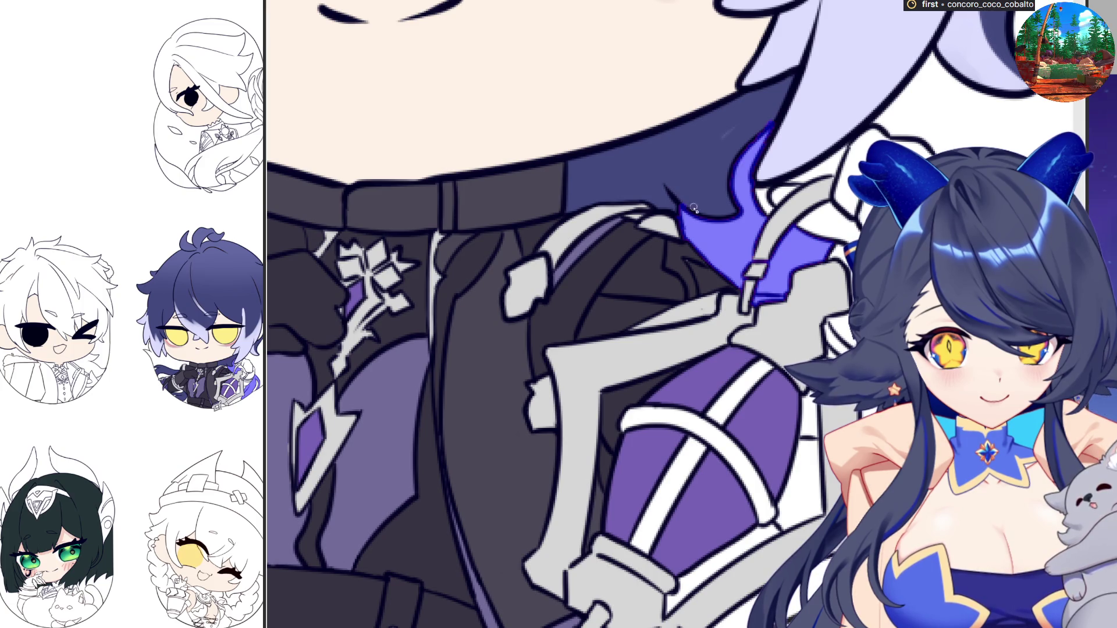
{"action": "key", "text": "Delete"}
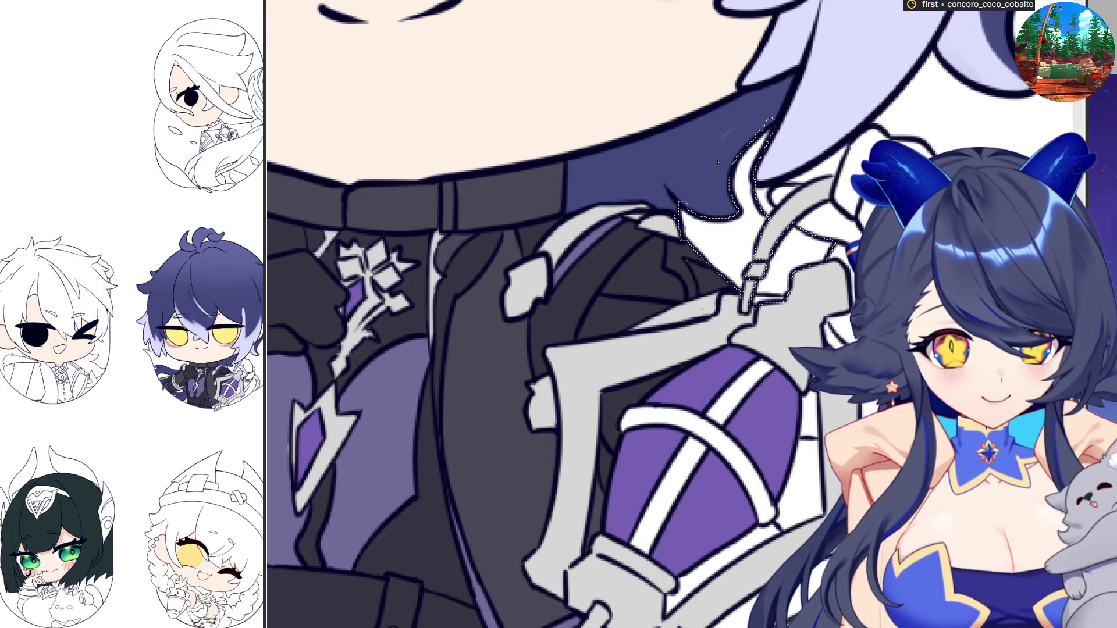
{"action": "key", "text": "alt+BackSpace"}
{"action": "key", "text": "ctrl+d"}
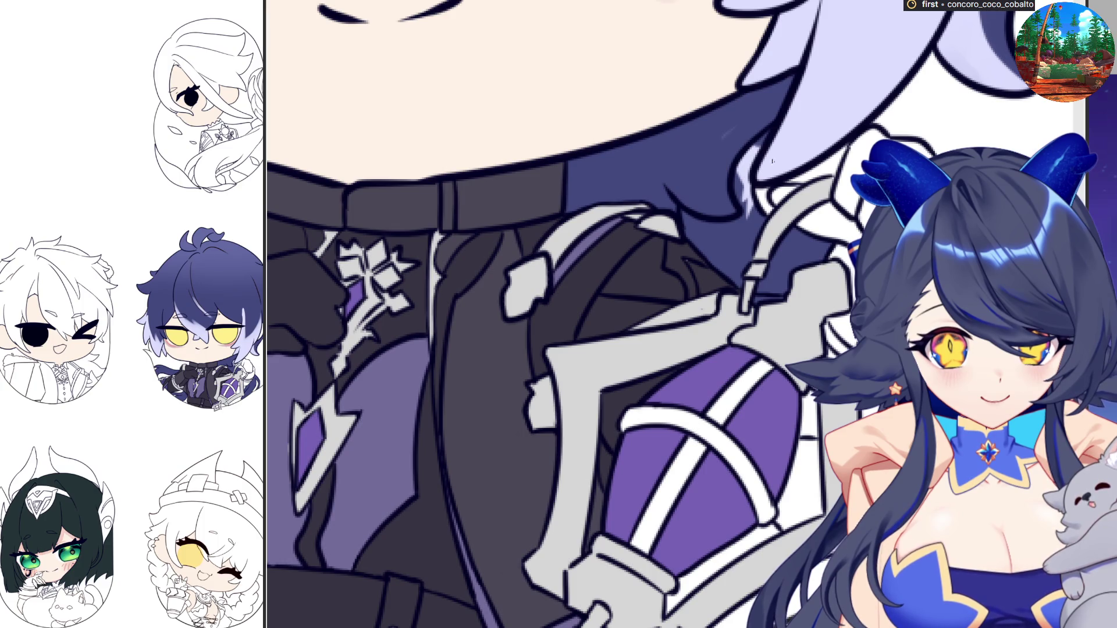
{"action": "mouse_move", "coordinate": [773, 112]}
{"action": "left_mouse_down"}
{"action": "mouse_move", "coordinate": [704, 136]}
{"action": "mouse_move", "coordinate": [756, 218]}
{"action": "mouse_move", "coordinate": [775, 120]}
{"action": "left_mouse_up"}
{"action": "key", "text": "alt+BackSpace"}
{"action": "key", "text": "ctrl+d"}
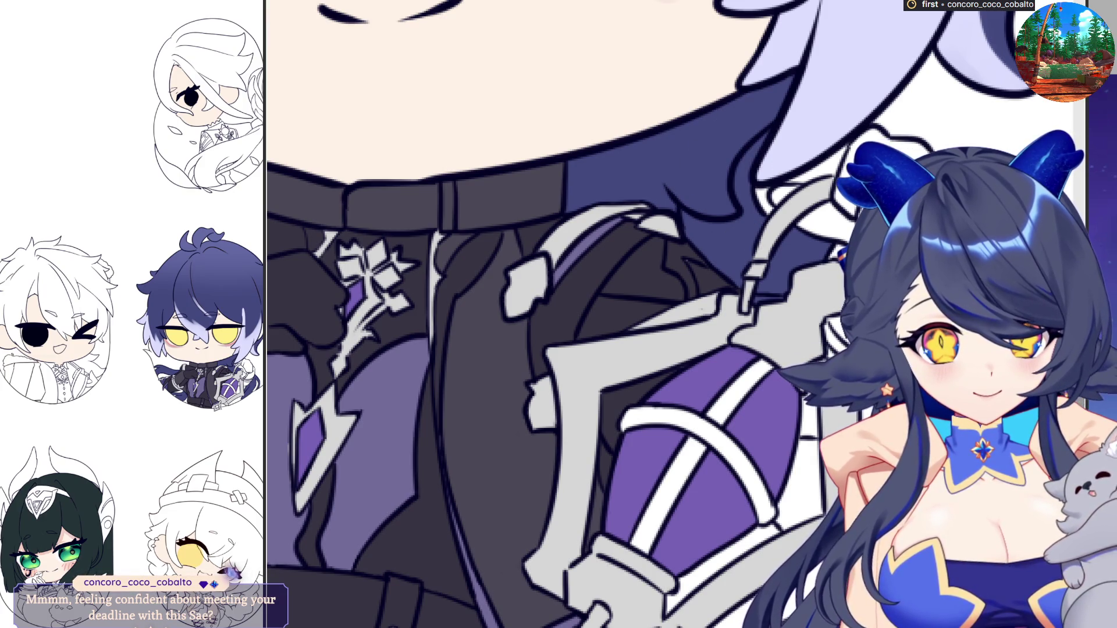
Zoom out to view the purple-haired chibi's face, torso and belt
{"action": "key", "text": "ctrl+minus"}
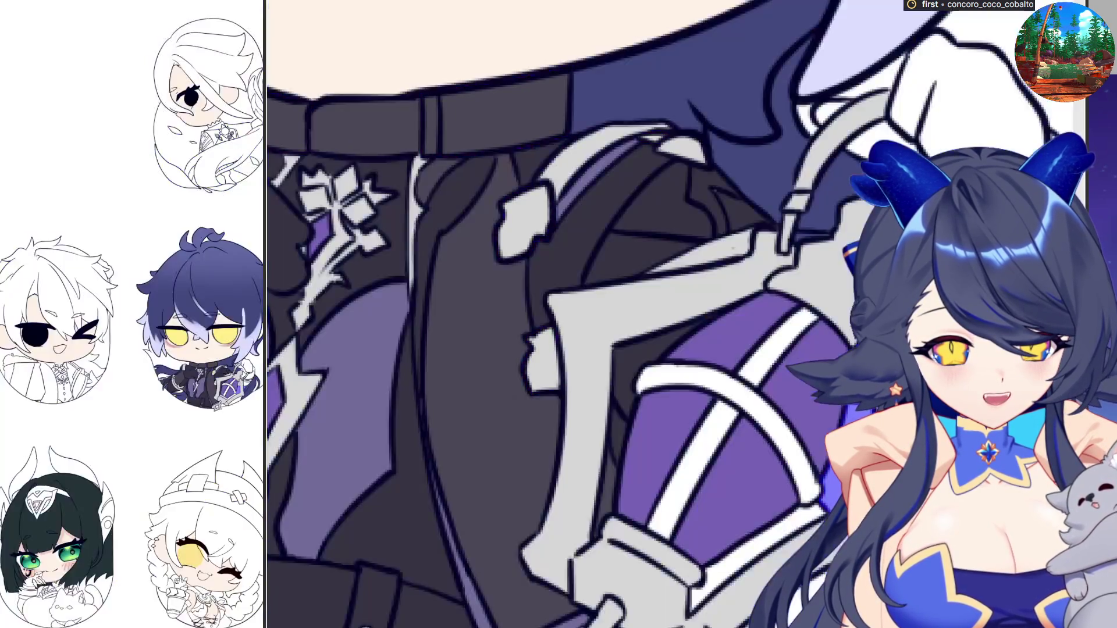
{"action": "key", "text": "ctrl+minus"}
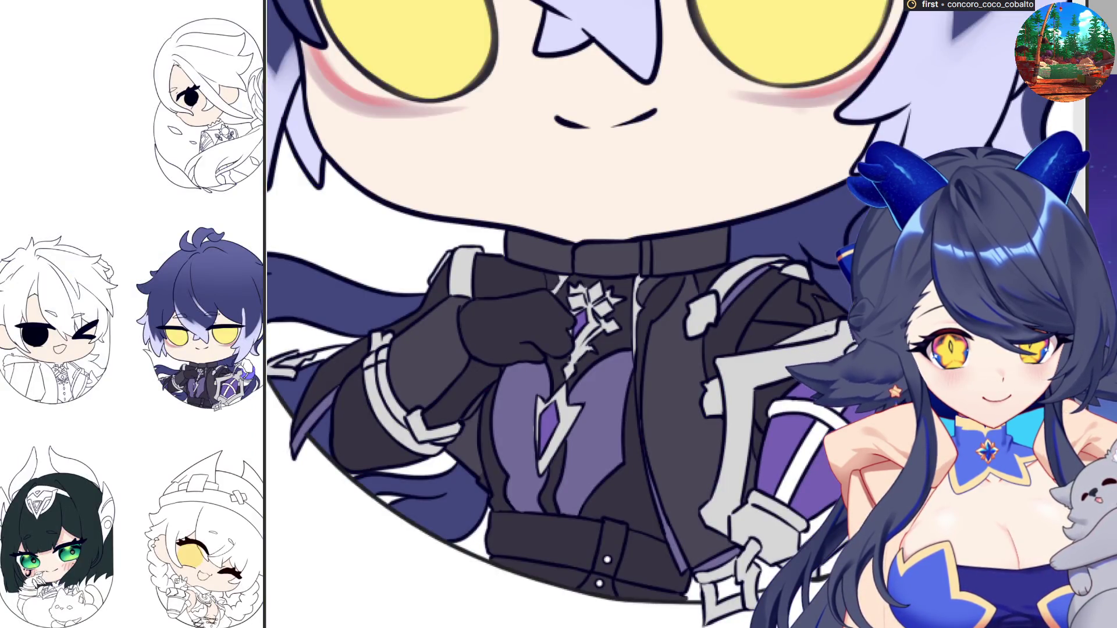
{"action": "scroll", "coordinate": [669, 315], "scroll_direction": "up", "scroll_amount": 10}
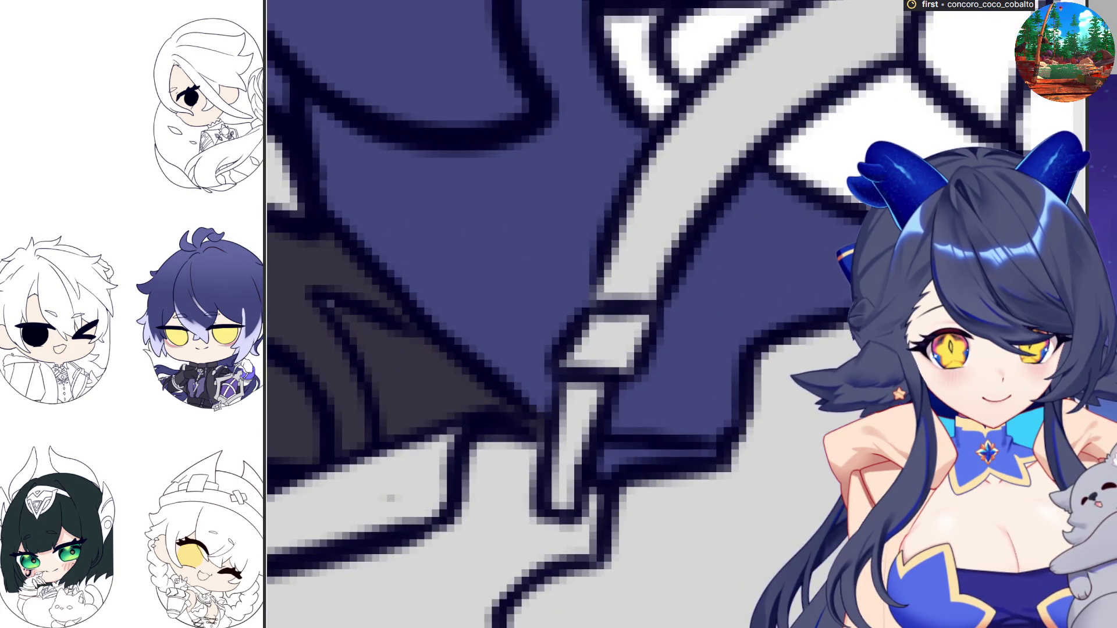
{"action": "scroll", "coordinate": [669, 314], "scroll_direction": "down", "scroll_amount": 5}
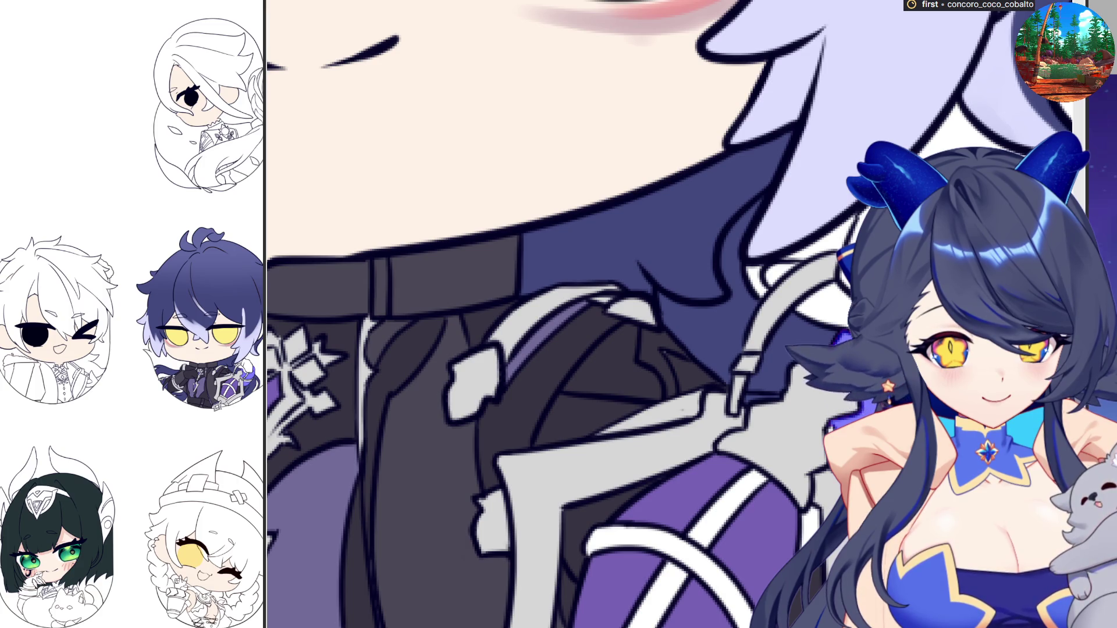
{"action": "scroll", "coordinate": [573, 314], "scroll_direction": "down", "scroll_amount": 5}
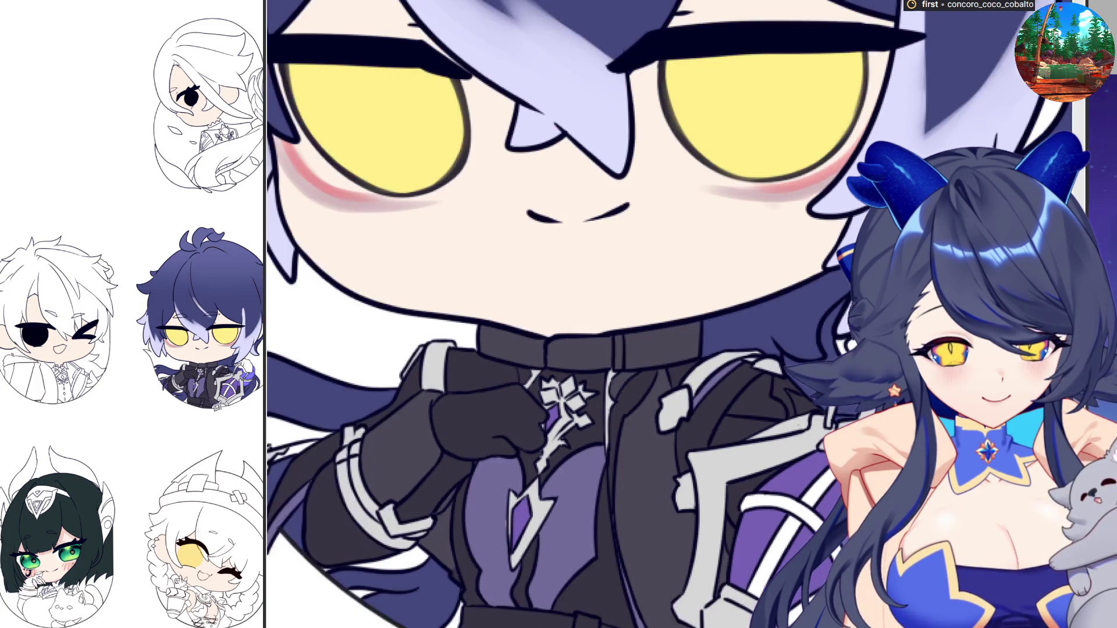
{"action": "scroll", "coordinate": [727, 360], "scroll_direction": "up", "scroll_amount": 5}
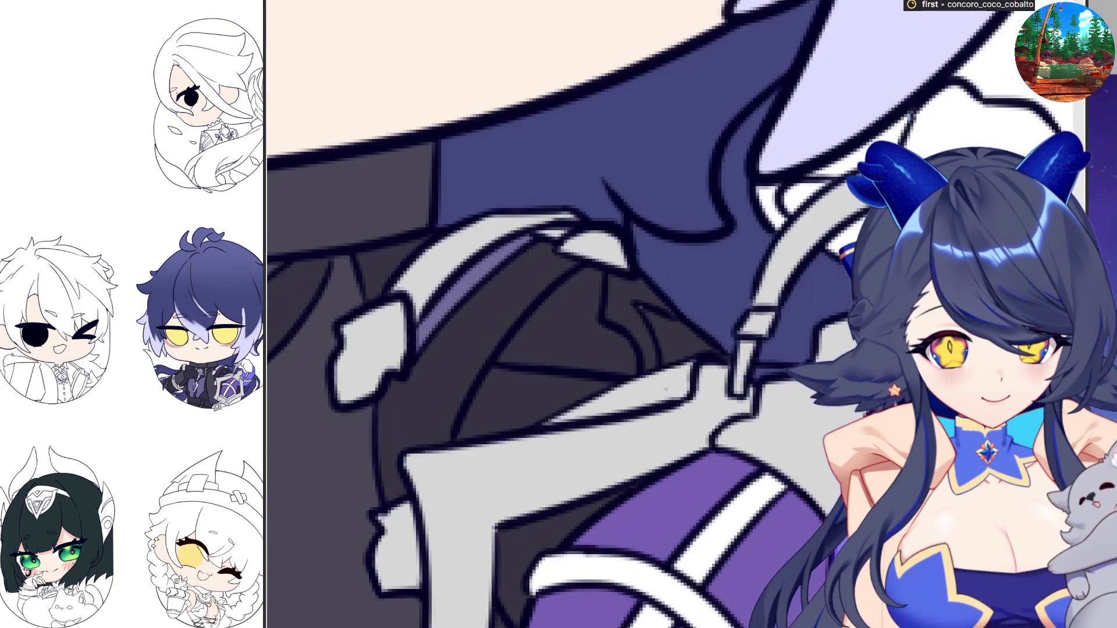
{"action": "scroll", "coordinate": [666, 388], "scroll_direction": "down", "scroll_amount": 5}
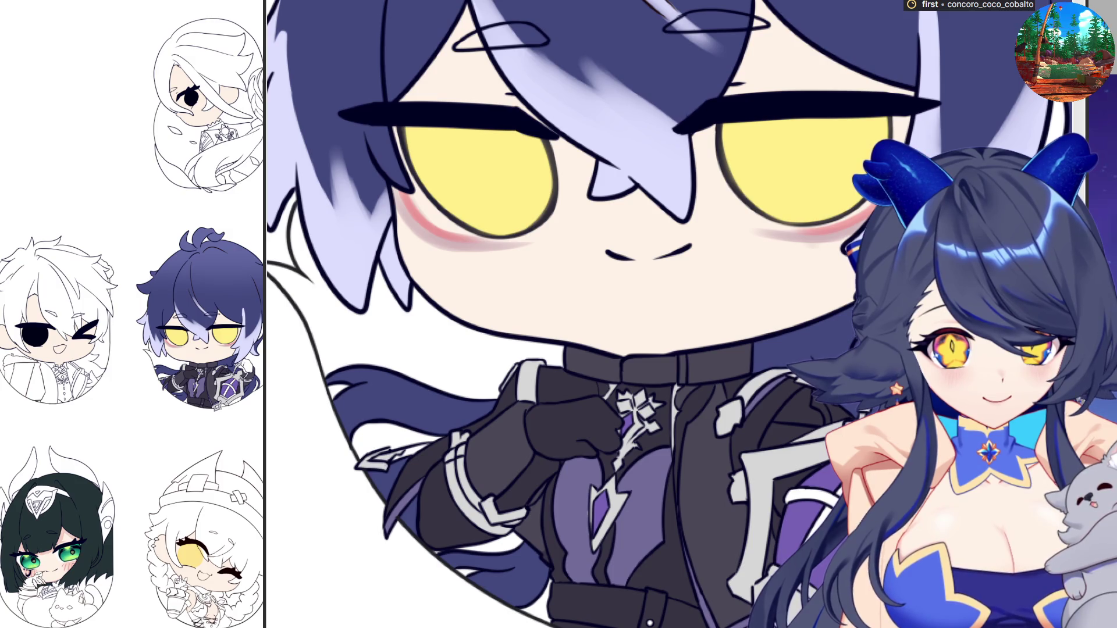
{"action": "scroll", "coordinate": [951, 468], "scroll_direction": "up", "scroll_amount": 3}
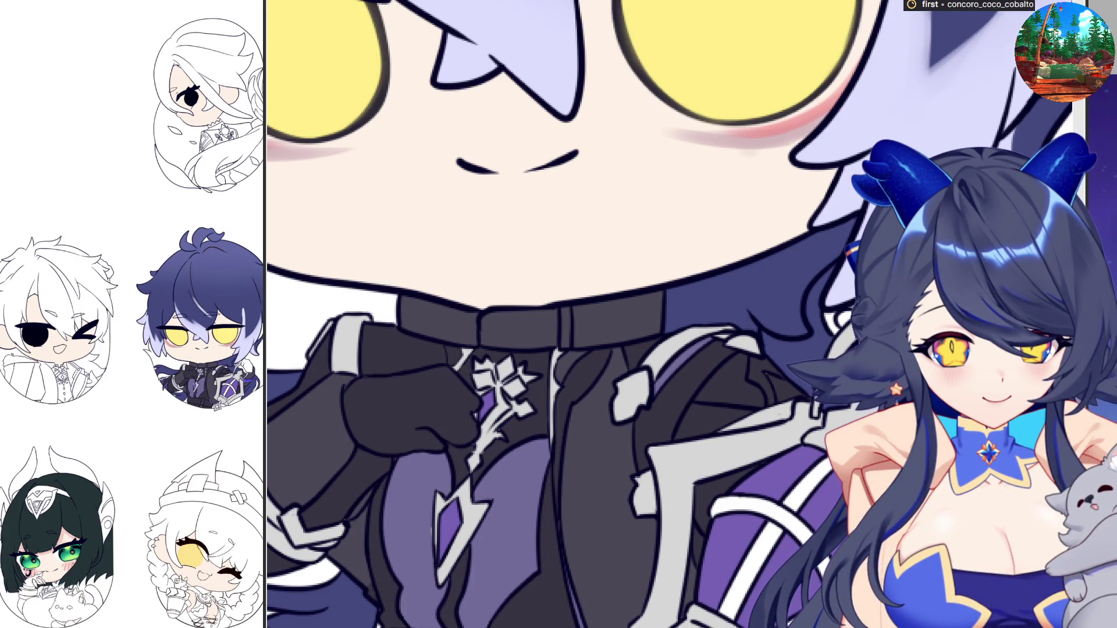
{"action": "scroll", "coordinate": [652, 498], "scroll_direction": "down", "scroll_amount": 1}
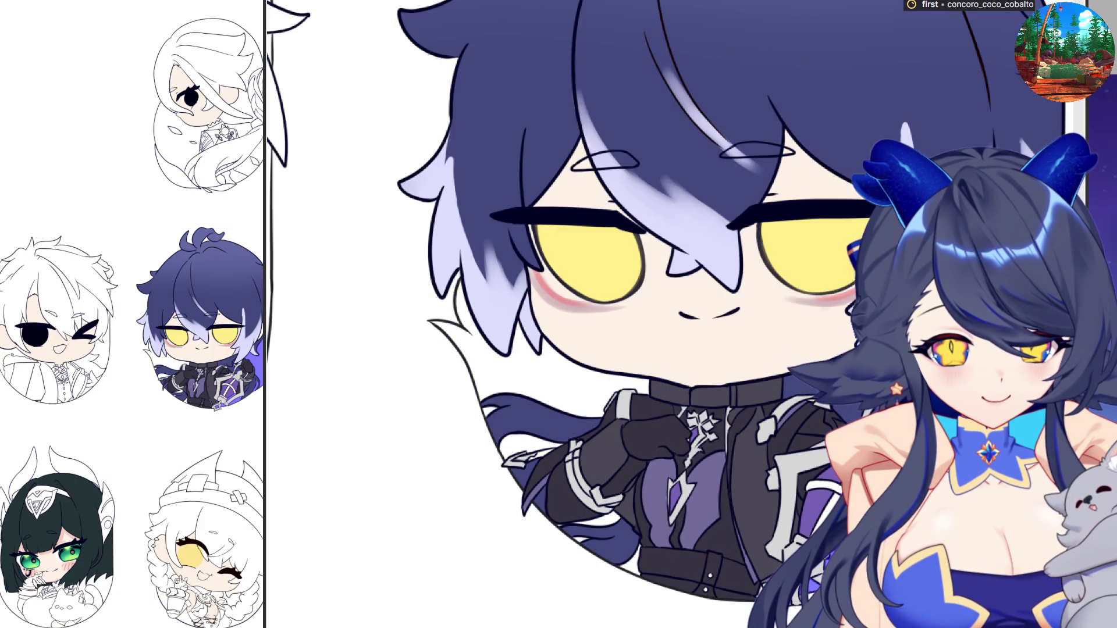
Brush violet over the white gaps and highlight patches left on the purple-haired chibi's cape
{"action": "scroll", "coordinate": [640, 466], "scroll_direction": "up", "scroll_amount": 5}
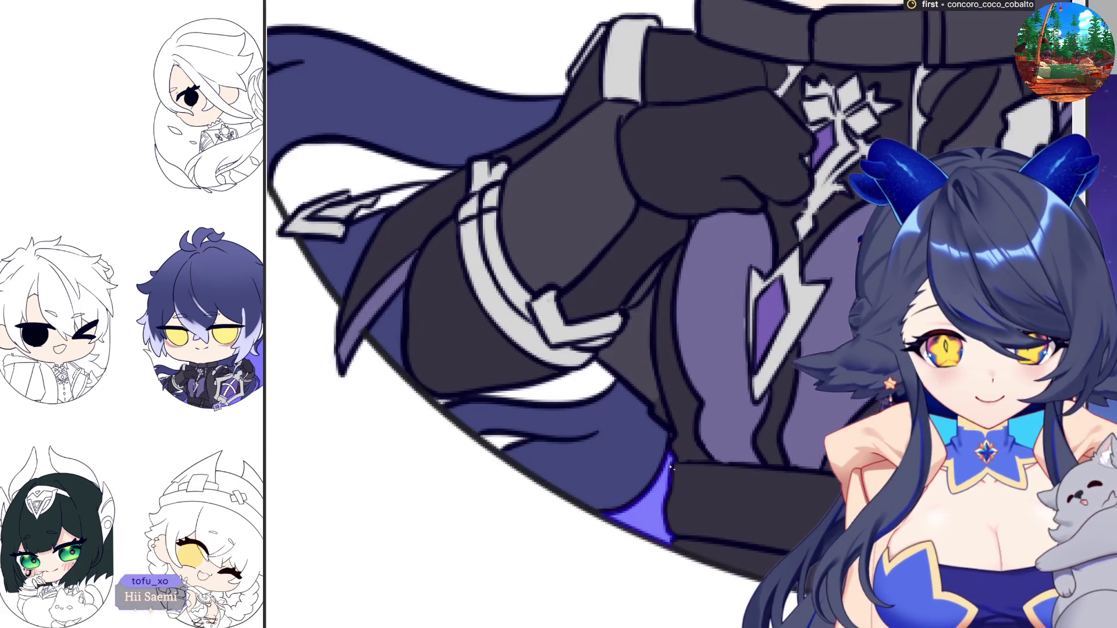
{"action": "left_click_drag", "start_coordinate": [537, 442], "coordinate": [514, 438]}
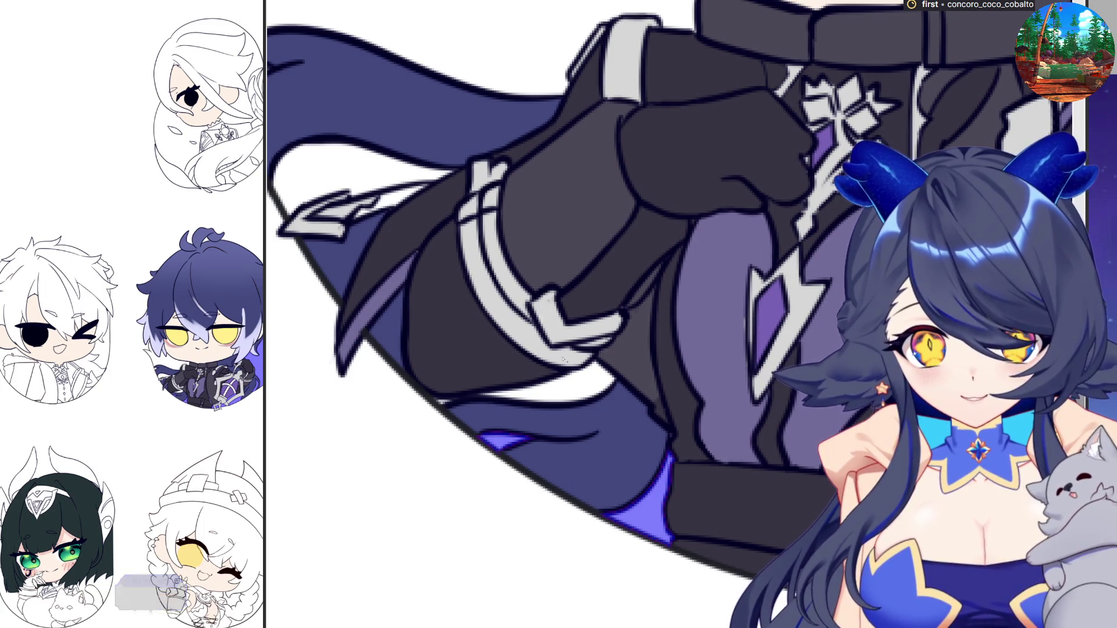
{"action": "left_click_drag", "start_coordinate": [608, 369], "coordinate": [462, 400]}
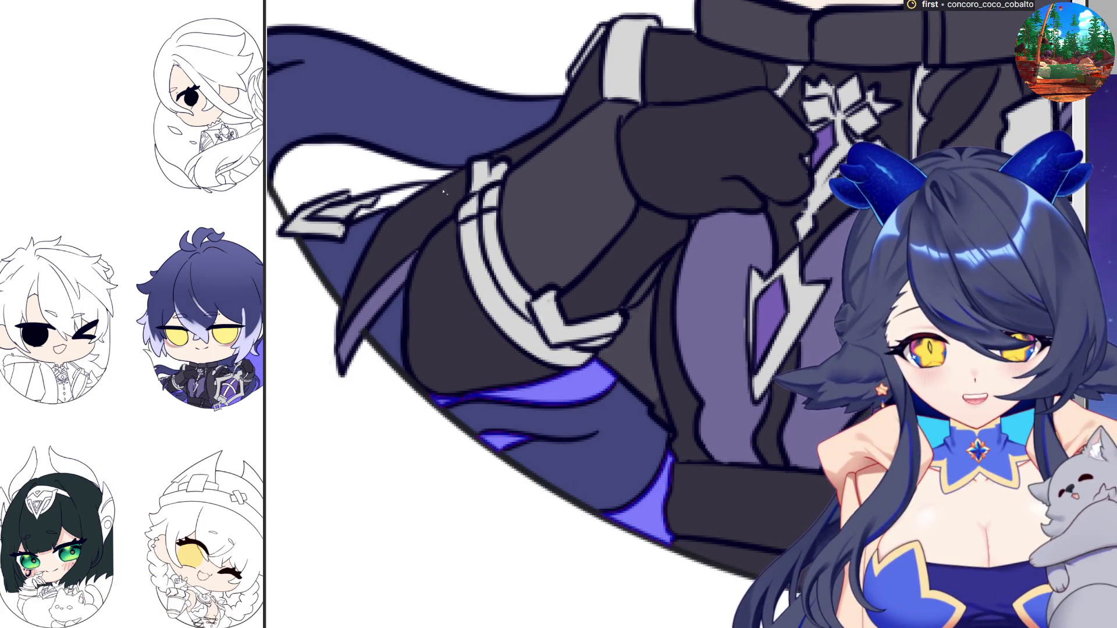
{"action": "left_click_drag", "start_coordinate": [443, 192], "coordinate": [393, 182]}
Bucket-fill the white area behind the head with the blue backdrop colour
{"action": "scroll", "coordinate": [460, 455], "scroll_direction": "down", "scroll_amount": 5}
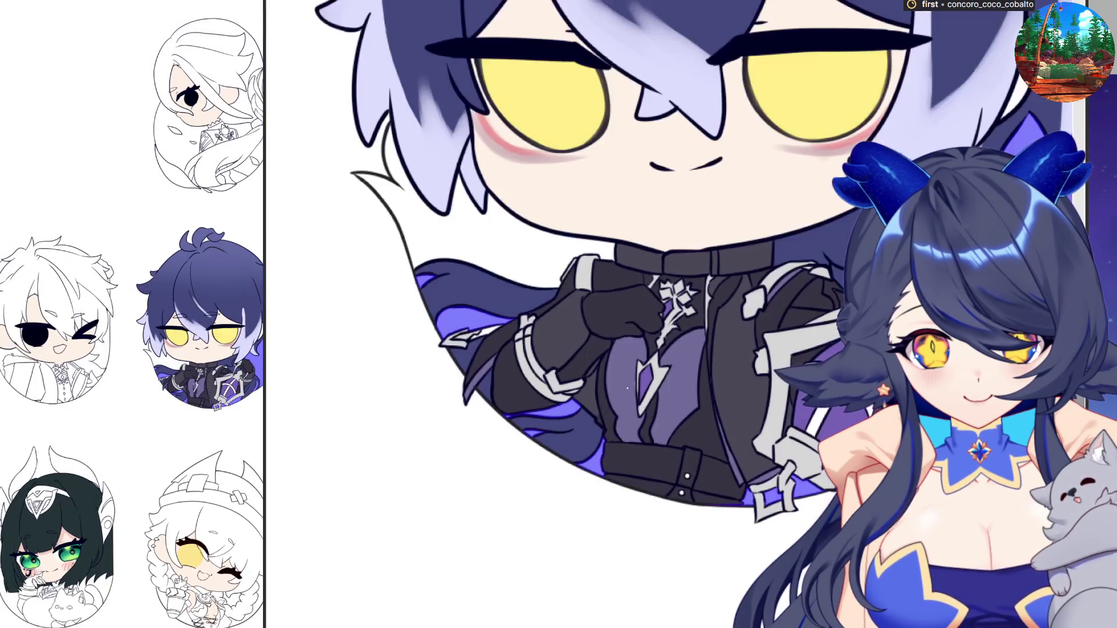
{"action": "left_click", "coordinate": [376, 168]}
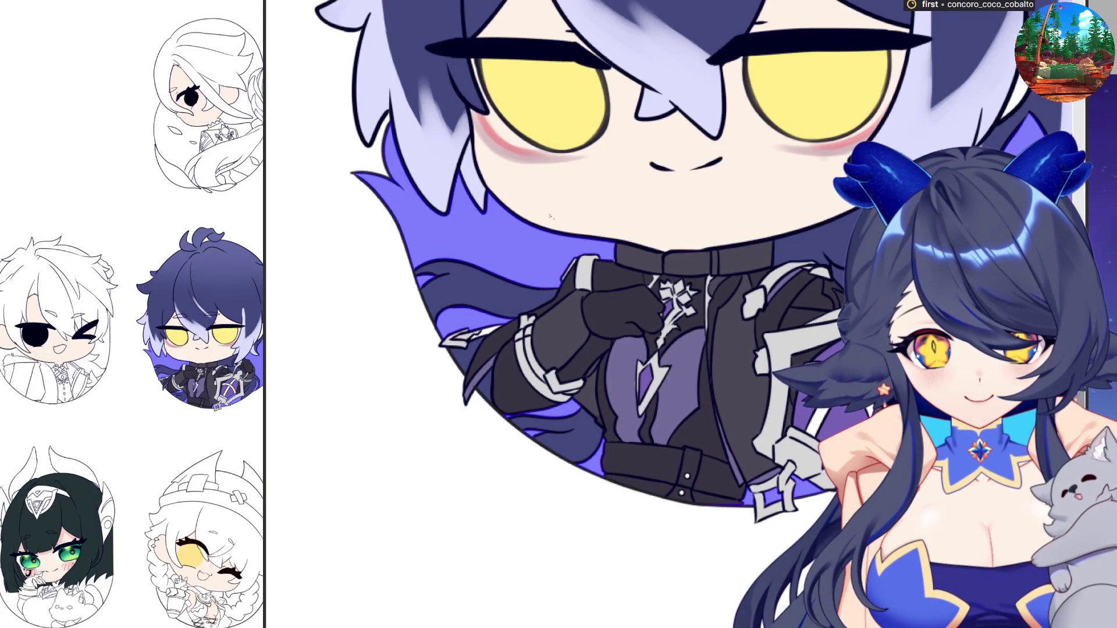
{"action": "scroll", "coordinate": [388, 206], "scroll_direction": "down", "scroll_amount": 2}
{"action": "scroll", "coordinate": [388, 206], "scroll_direction": "up", "scroll_amount": 6}
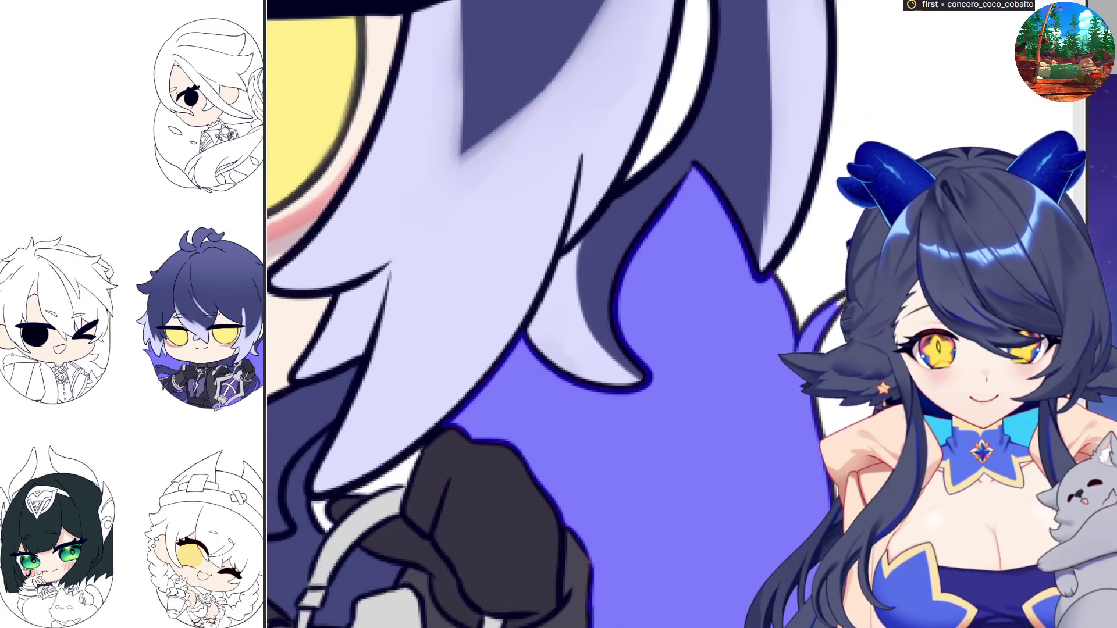
{"action": "scroll", "coordinate": [523, 314], "scroll_direction": "up", "scroll_amount": 3}
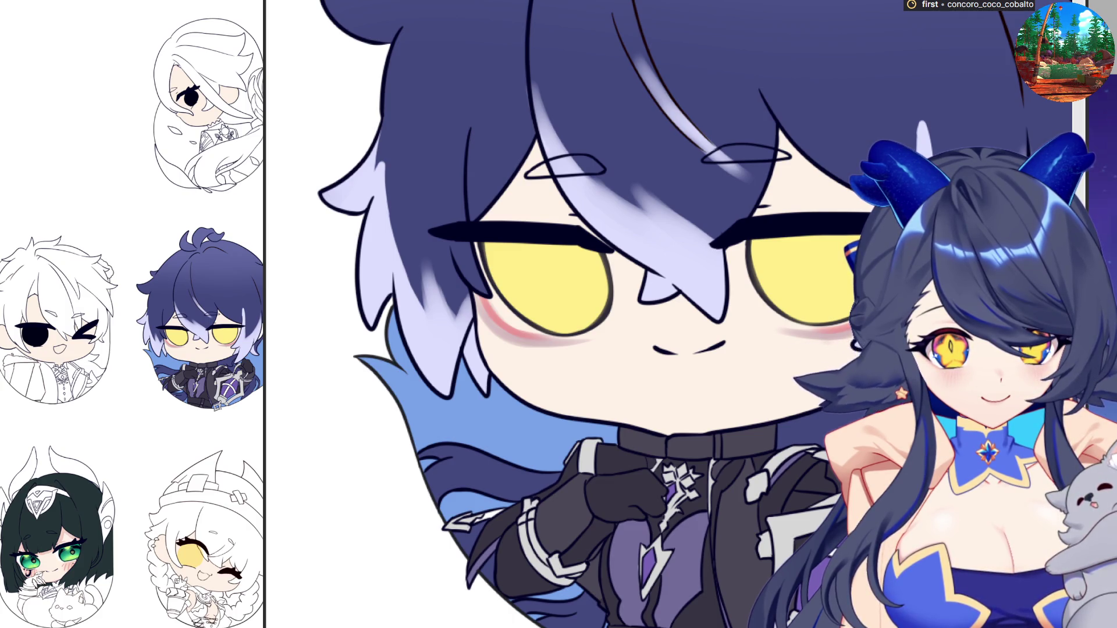
Cover the white gap along the glove cuff with a dark blue brush stroke
{"action": "scroll", "coordinate": [557, 534], "scroll_direction": "up", "scroll_amount": 5}
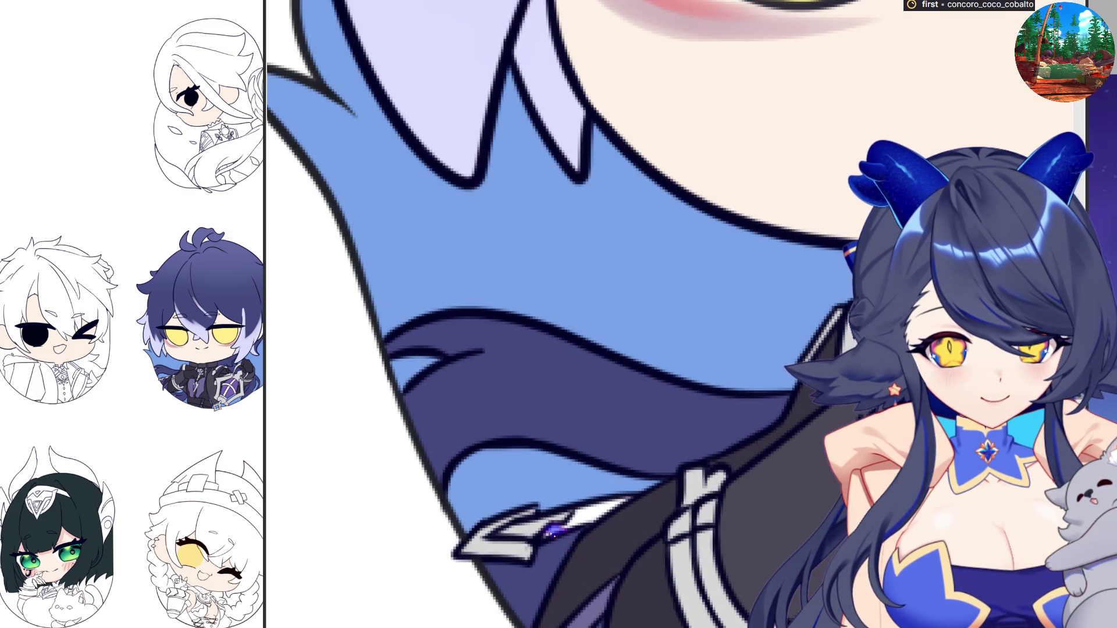
{"action": "left_click_drag", "start_coordinate": [556, 534], "coordinate": [623, 501]}
{"action": "key", "text": "ctrl+z"}
{"action": "key", "text": "ctrl+z"}
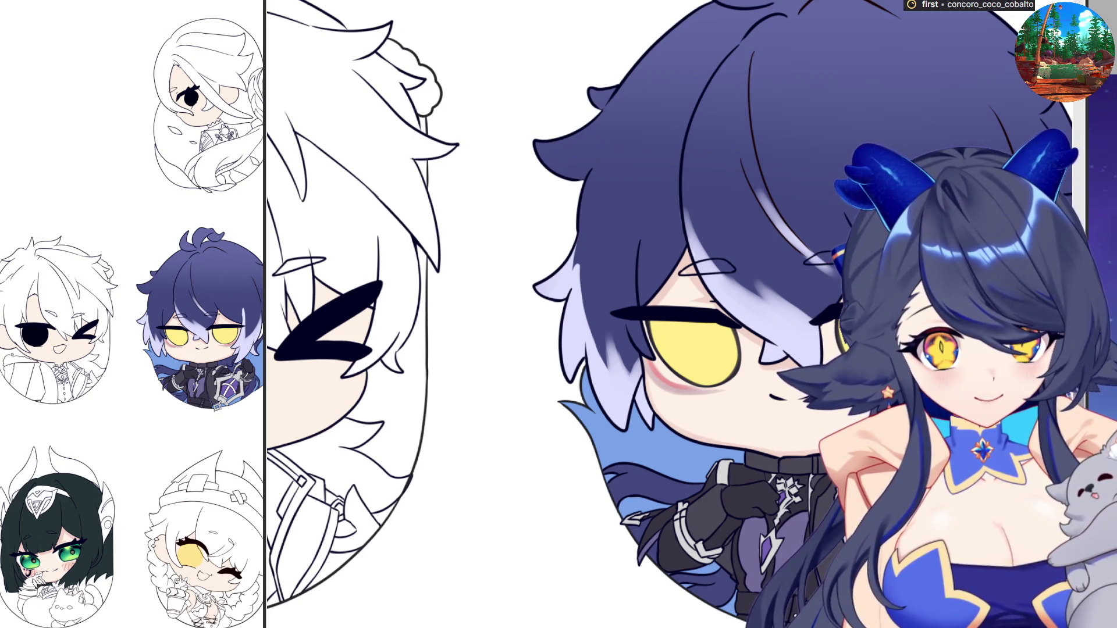
Lasso-select the purple chibi's left yellow eye, then clear the selection
{"action": "scroll", "coordinate": [617, 429], "scroll_direction": "right", "scroll_amount": 5}
{"action": "scroll", "coordinate": [616, 429], "scroll_direction": "up", "scroll_amount": 5}
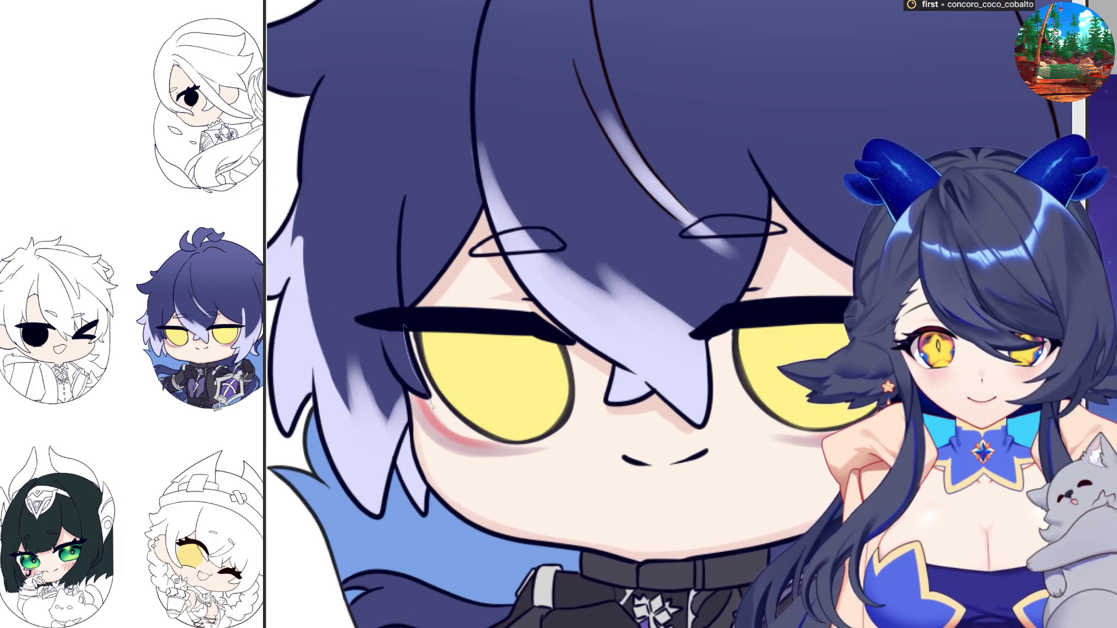
{"action": "mouse_move", "coordinate": [440, 419]}
{"action": "left_mouse_down"}
{"action": "mouse_move", "coordinate": [541, 444]}
{"action": "mouse_move", "coordinate": [532, 342]}
{"action": "mouse_move", "coordinate": [486, 326]}
{"action": "left_mouse_up"}
{"action": "key", "text": "ctrl+d"}
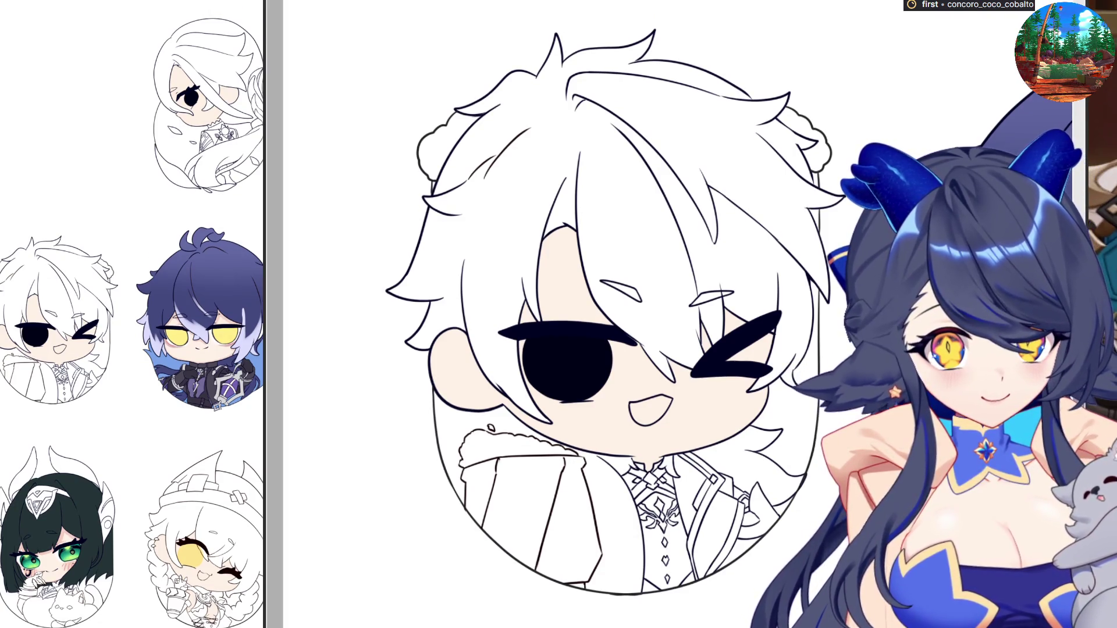
Fill the white-haired chibi's hair with a pale blond base colour
{"action": "left_click", "coordinate": [643, 221]}
{"action": "scroll", "coordinate": [431, 164], "scroll_direction": "up", "scroll_amount": 2}
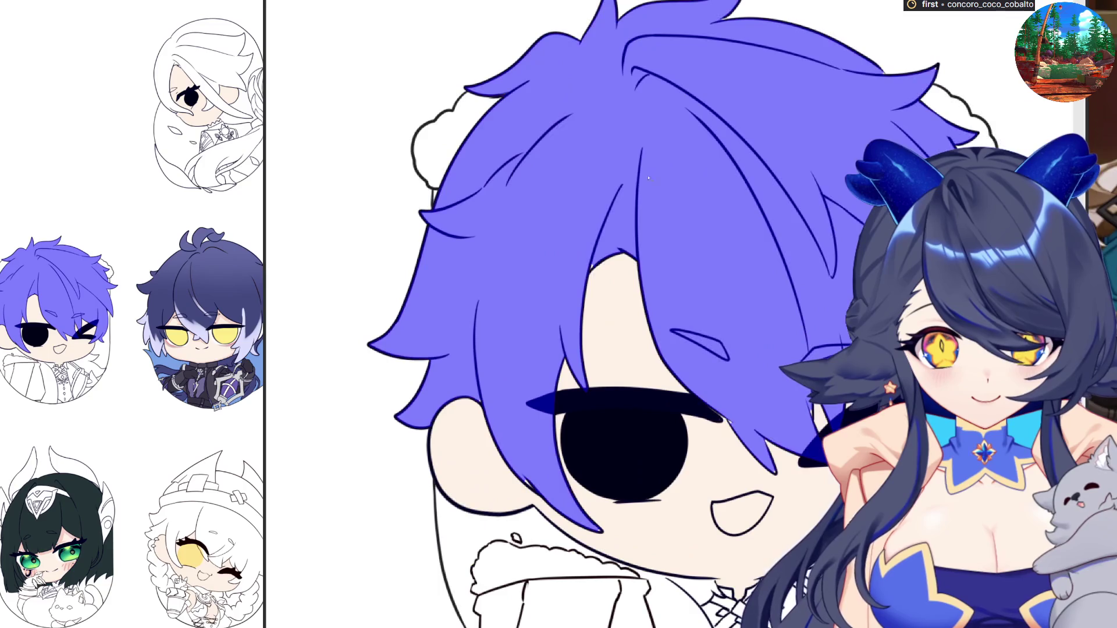
{"action": "scroll", "coordinate": [515, 237], "scroll_direction": "up", "scroll_amount": 5}
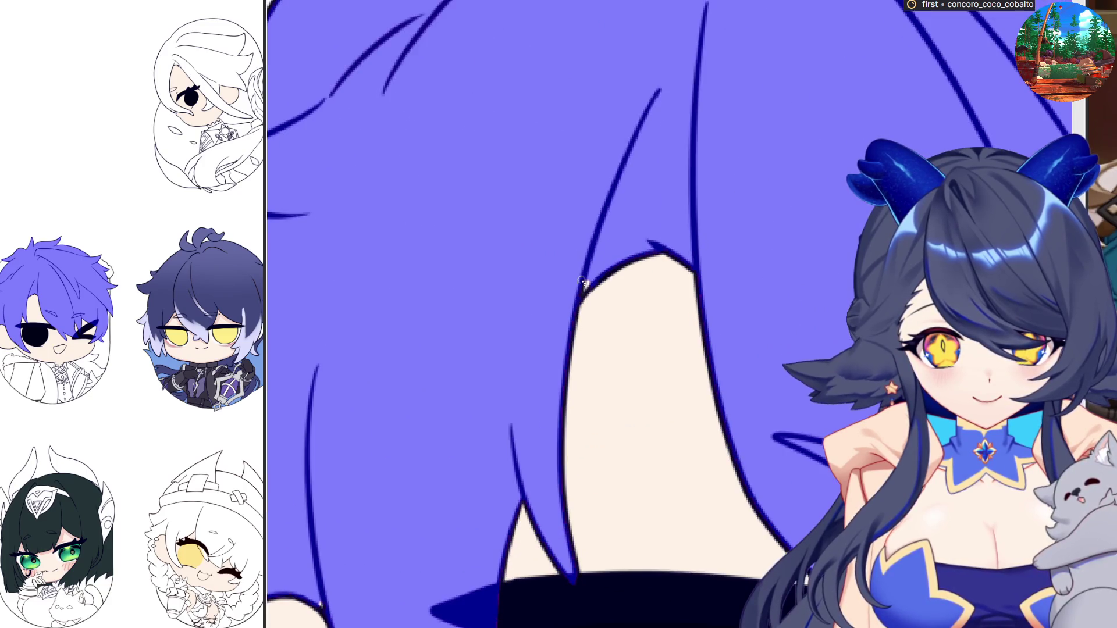
{"action": "scroll", "coordinate": [573, 299], "scroll_direction": "down", "scroll_amount": 4}
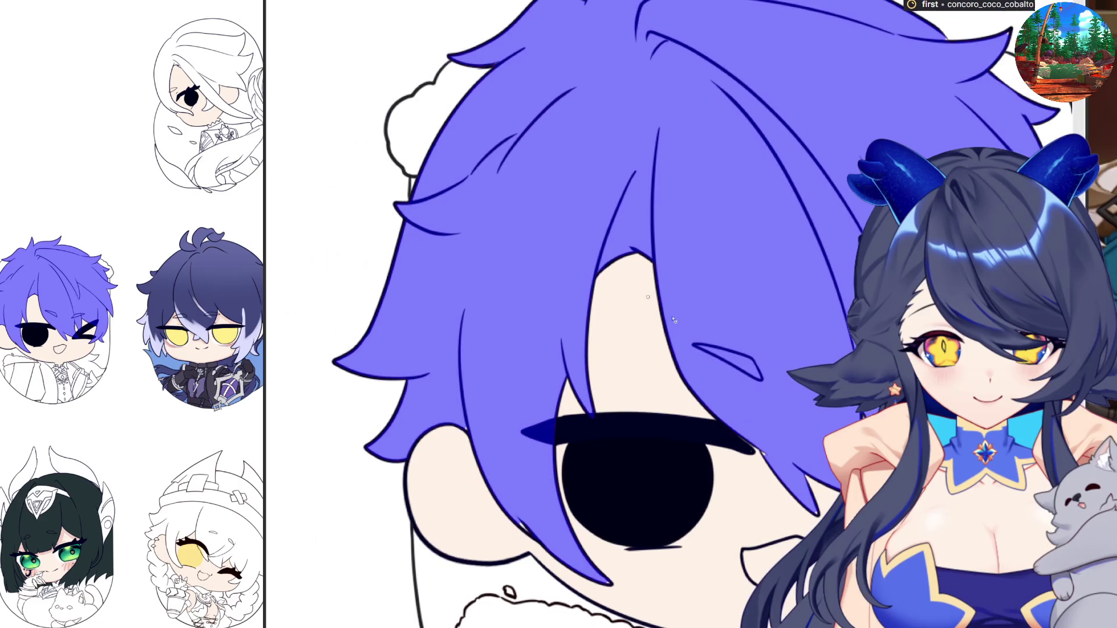
{"action": "scroll", "coordinate": [548, 443], "scroll_direction": "up", "scroll_amount": 6}
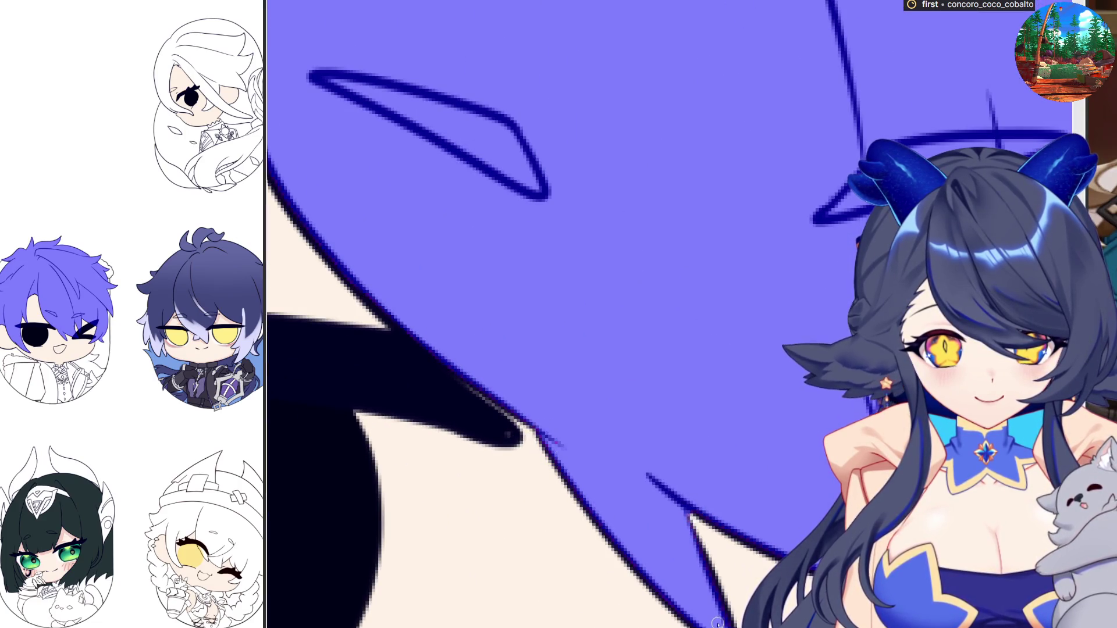
{"action": "scroll", "coordinate": [646, 370], "scroll_direction": "down", "scroll_amount": 3}
{"action": "scroll", "coordinate": [645, 375], "scroll_direction": "up", "scroll_amount": 4}
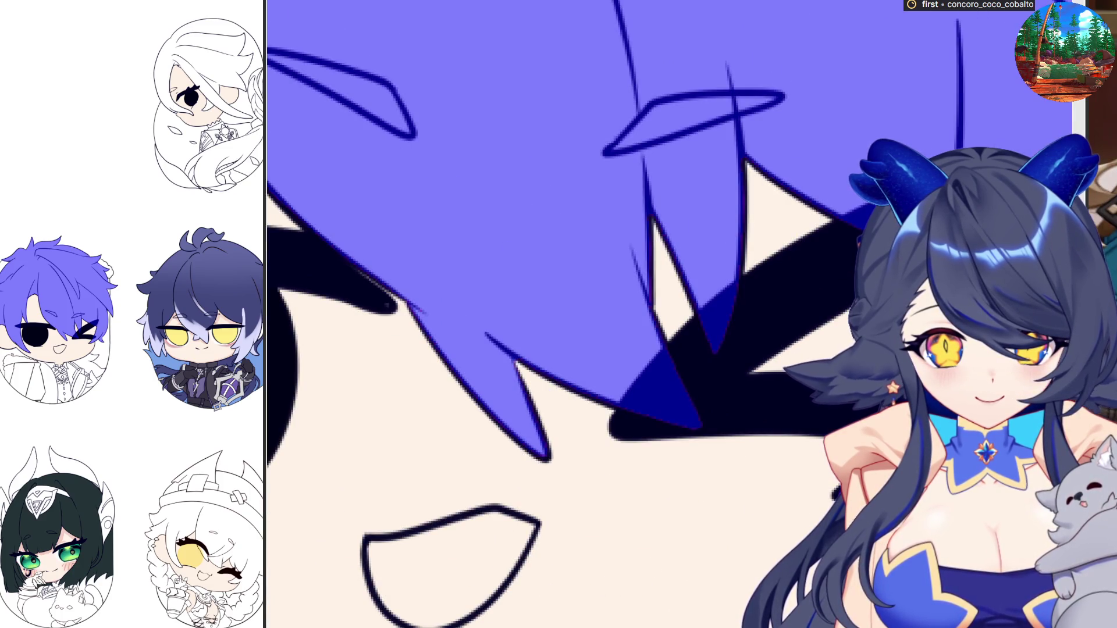
{"action": "scroll", "coordinate": [817, 464], "scroll_direction": "down", "scroll_amount": 4}
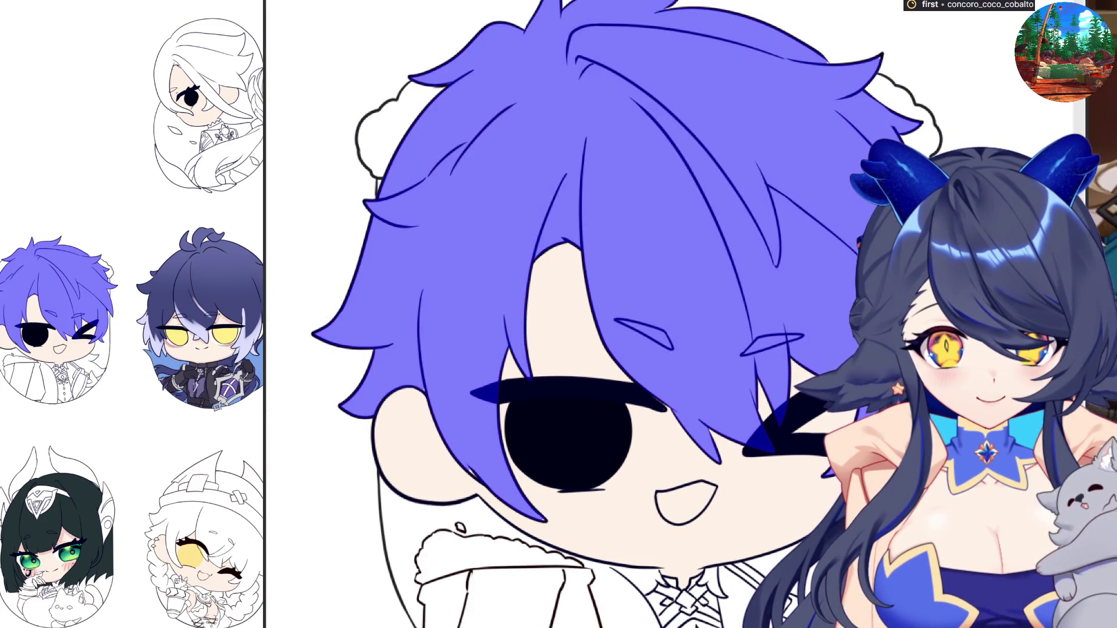
{"action": "scroll", "coordinate": [905, 70], "scroll_direction": "up", "scroll_amount": 4}
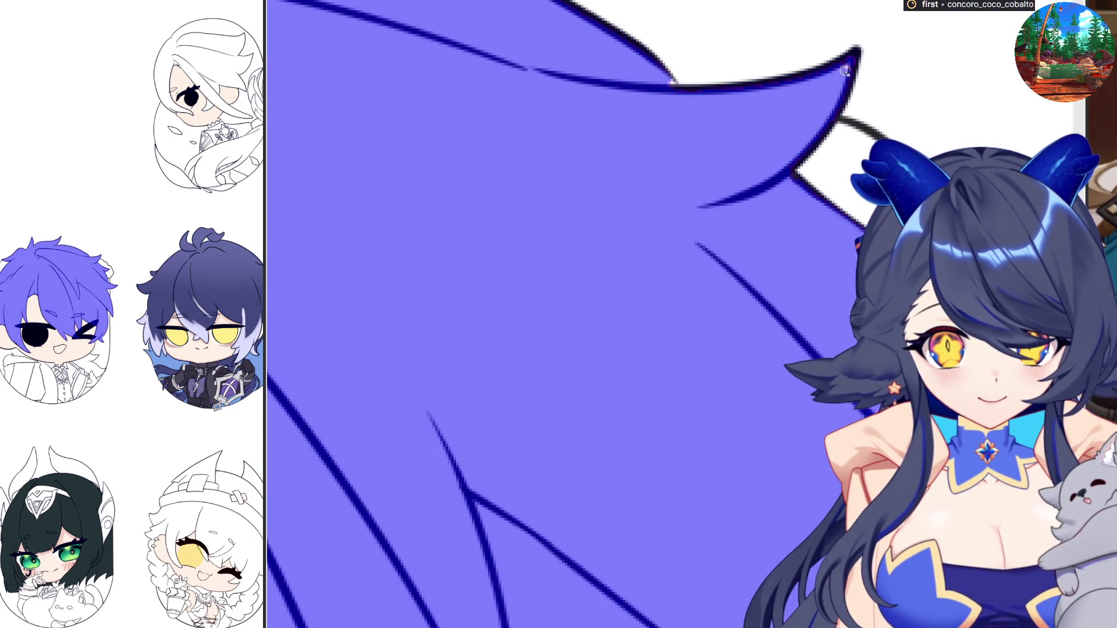
Pan and zoom across the rest of the hair to check the pale blond fill
{"action": "left_click_drag", "start_coordinate": [655, 462], "coordinate": [777, 453]}
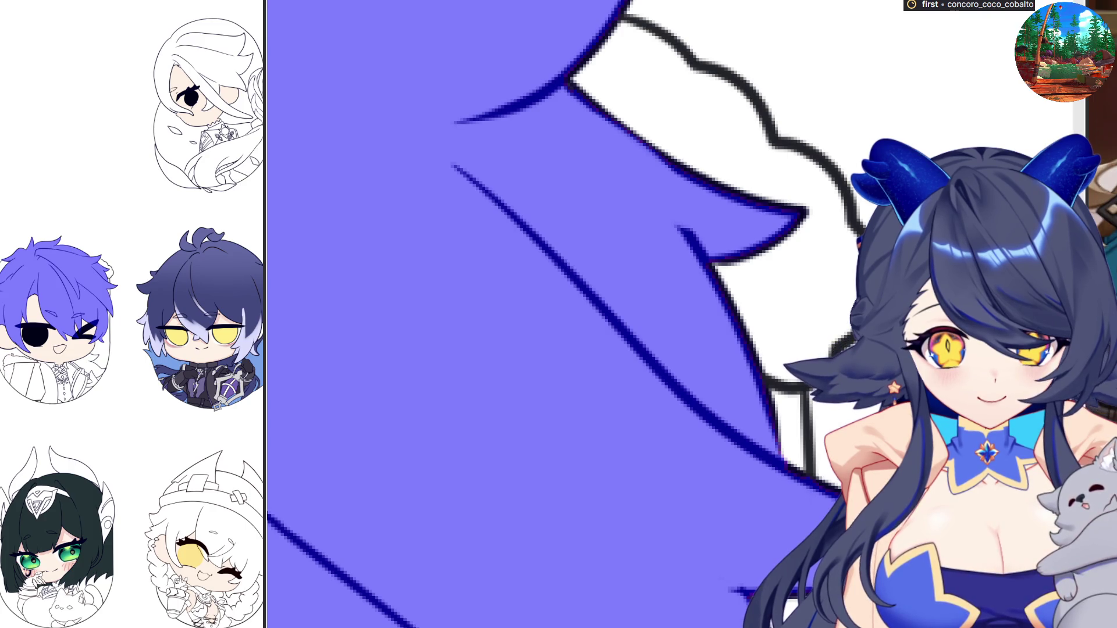
{"action": "scroll", "coordinate": [582, 314], "scroll_direction": "down", "scroll_amount": 3}
{"action": "scroll", "coordinate": [524, 350], "scroll_direction": "up", "scroll_amount": 3}
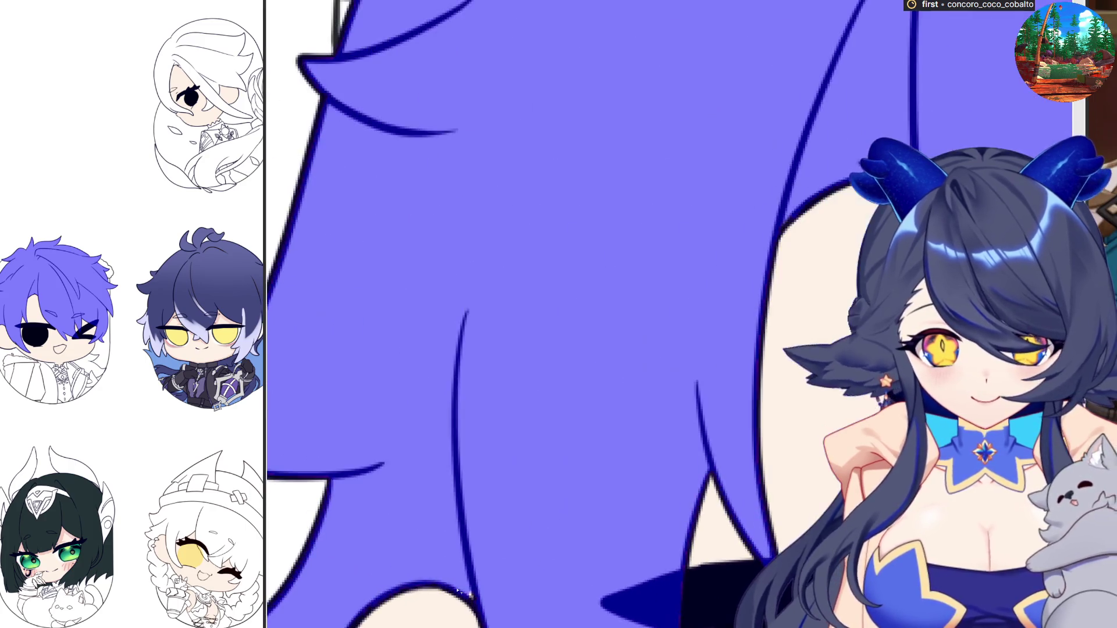
{"action": "scroll", "coordinate": [460, 591], "scroll_direction": "down", "scroll_amount": 5}
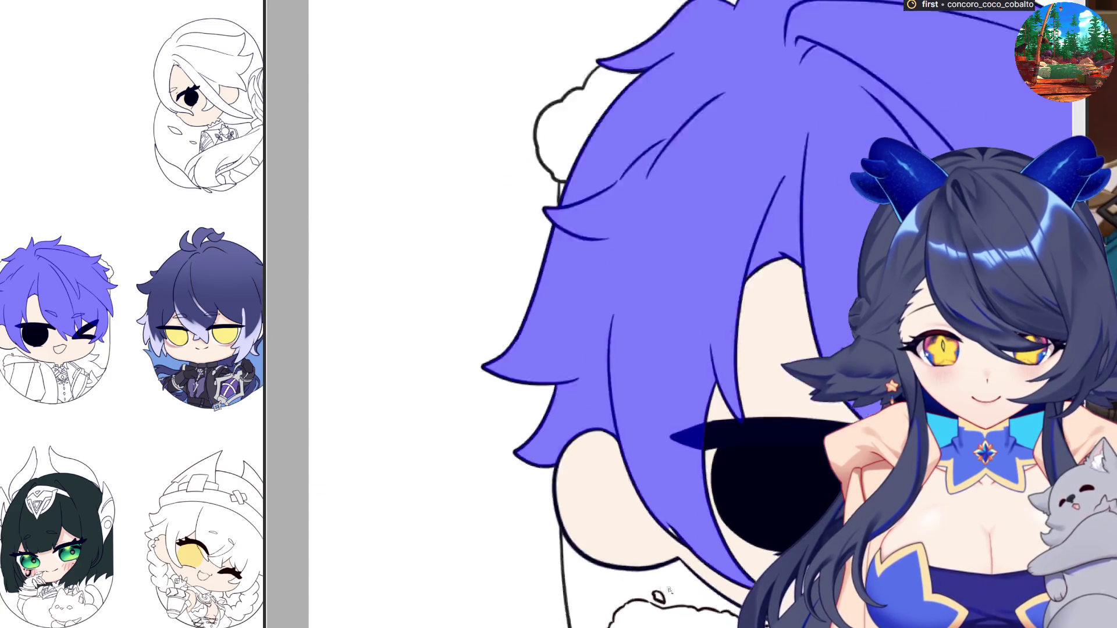
{"action": "scroll", "coordinate": [662, 592], "scroll_direction": "up", "scroll_amount": 3}
{"action": "scroll", "coordinate": [557, 449], "scroll_direction": "up", "scroll_amount": 3}
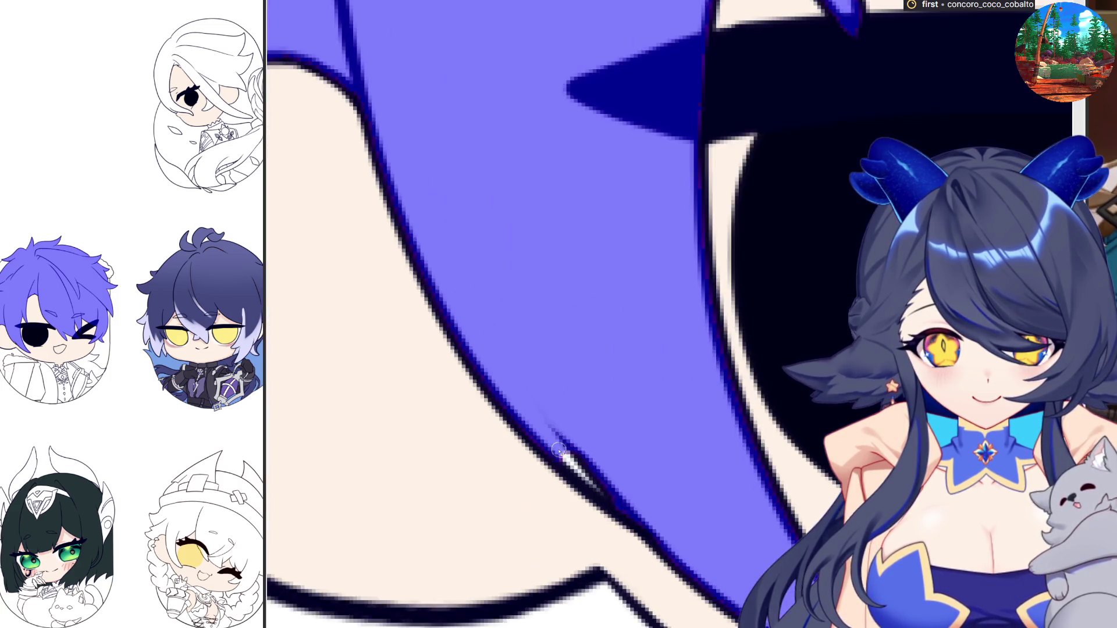
{"action": "scroll", "coordinate": [643, 498], "scroll_direction": "down", "scroll_amount": 2}
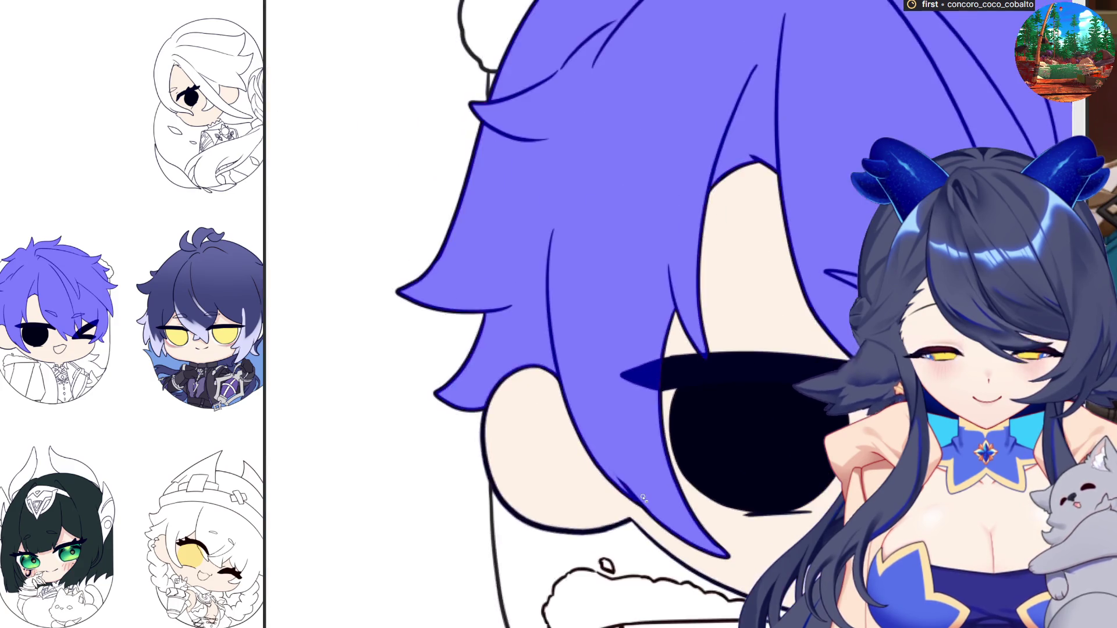
{"action": "scroll", "coordinate": [643, 498], "scroll_direction": "down", "scroll_amount": 1}
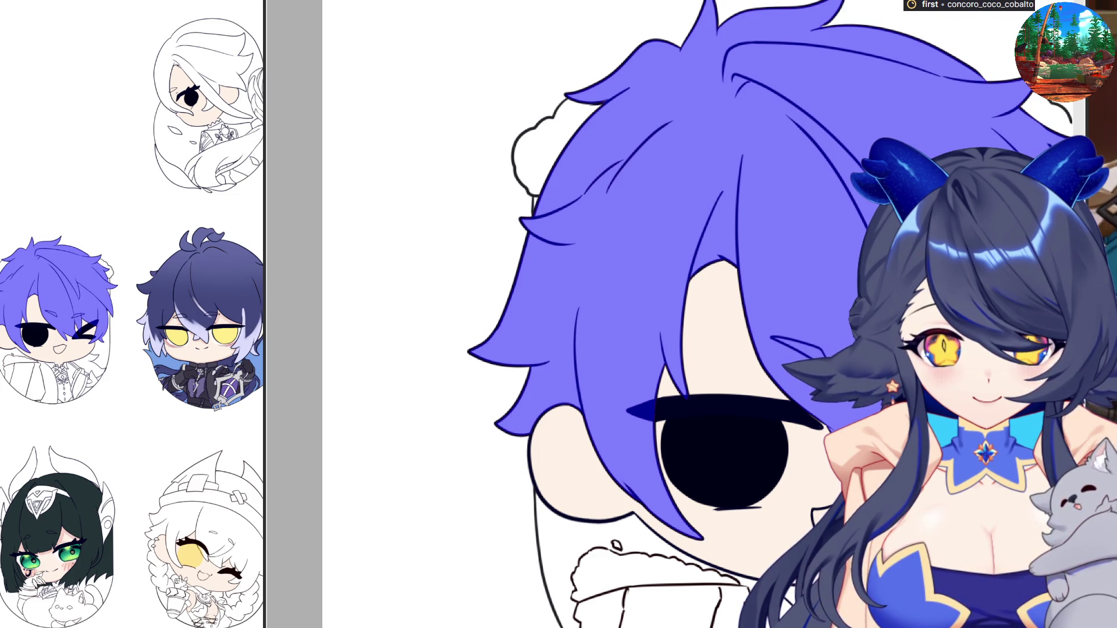
{"action": "scroll", "coordinate": [628, 314], "scroll_direction": "down", "scroll_amount": 1}
{"action": "scroll", "coordinate": [628, 314], "scroll_direction": "up", "scroll_amount": 1}
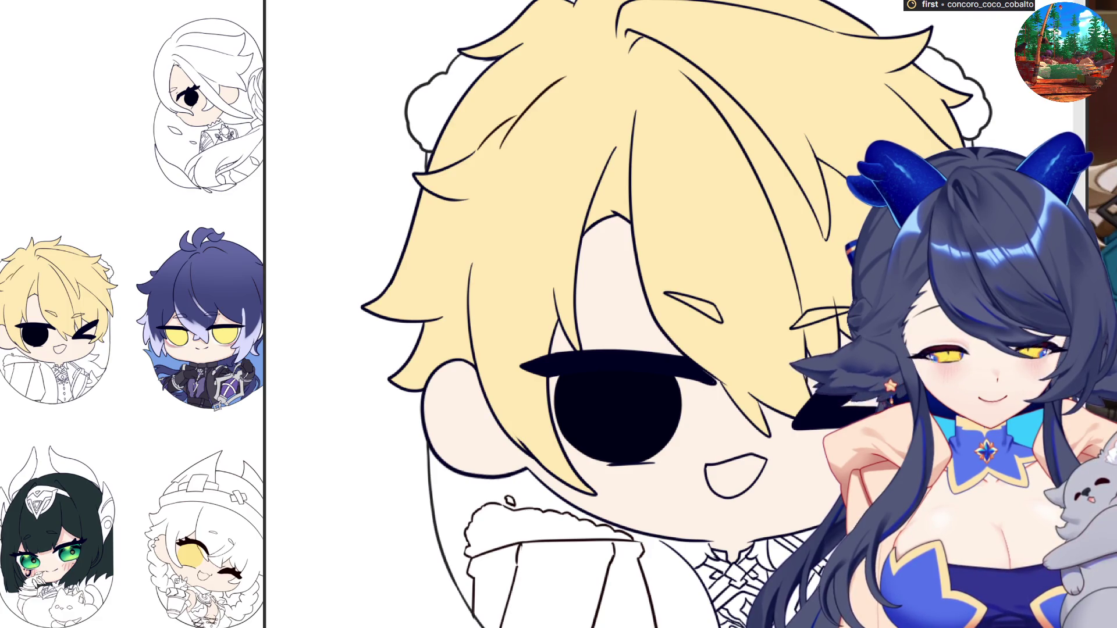
Lasso the collar and tie area under the blond chibi's chin and fill it purple
{"action": "scroll", "coordinate": [741, 440], "scroll_direction": "down", "scroll_amount": 1}
{"action": "scroll", "coordinate": [716, 535], "scroll_direction": "up", "scroll_amount": 2}
{"action": "scroll", "coordinate": [716, 535], "scroll_direction": "up", "scroll_amount": 2}
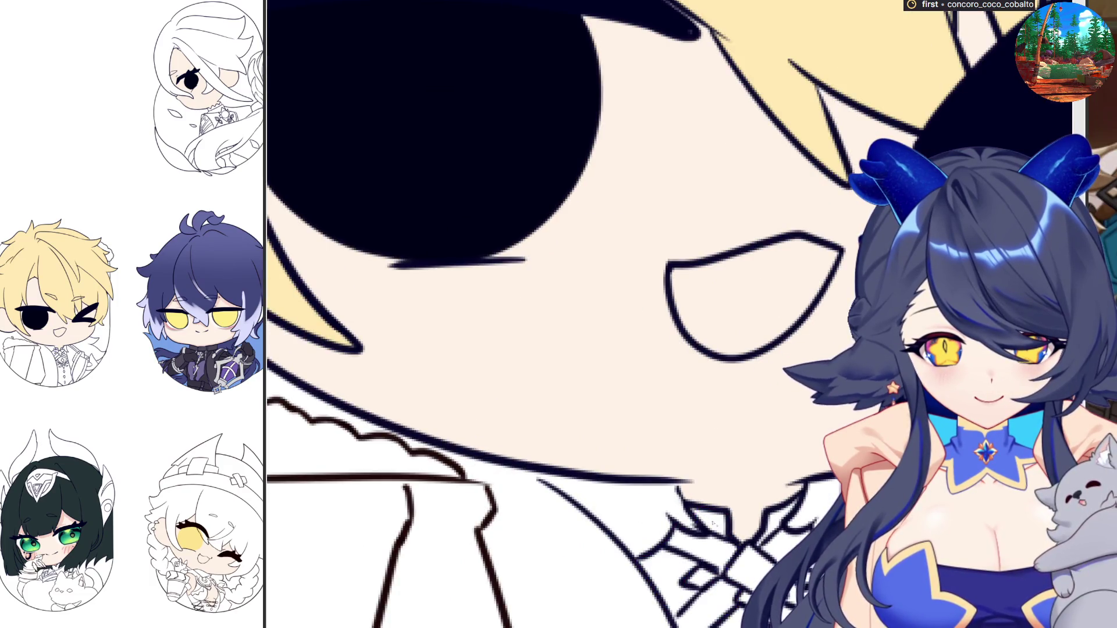
{"action": "scroll", "coordinate": [711, 522], "scroll_direction": "up", "scroll_amount": 2}
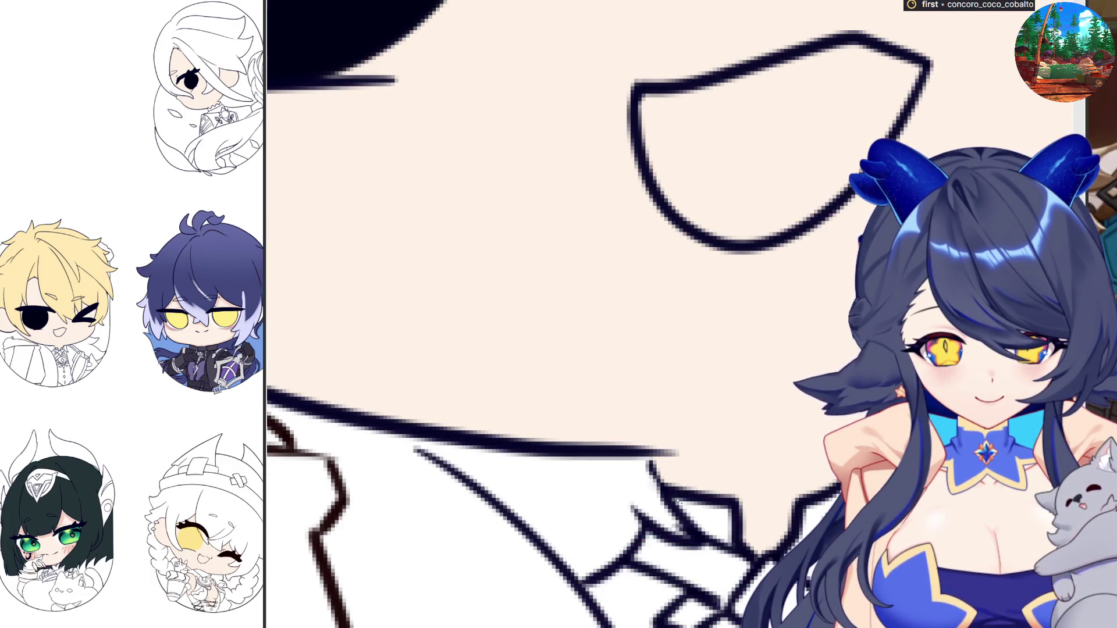
{"action": "scroll", "coordinate": [676, 499], "scroll_direction": "down", "scroll_amount": 2}
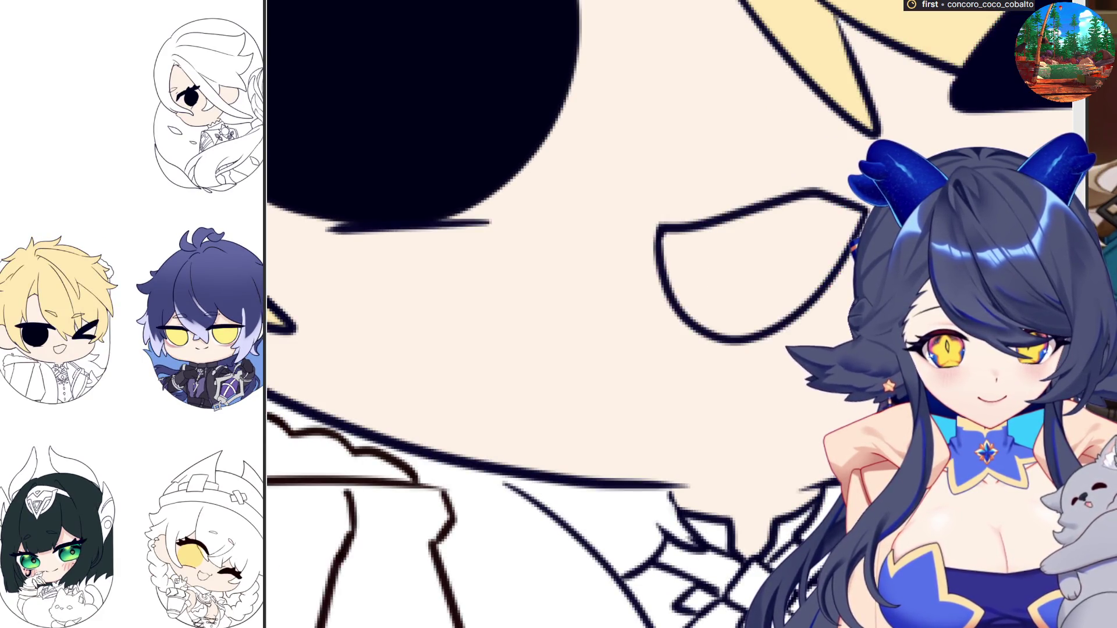
{"action": "scroll", "coordinate": [640, 524], "scroll_direction": "down", "scroll_amount": 1}
{"action": "mouse_move", "coordinate": [721, 471]}
{"action": "left_mouse_down"}
{"action": "mouse_move", "coordinate": [675, 465]}
{"action": "mouse_move", "coordinate": [636, 532]}
{"action": "mouse_move", "coordinate": [640, 550]}
{"action": "left_mouse_up"}
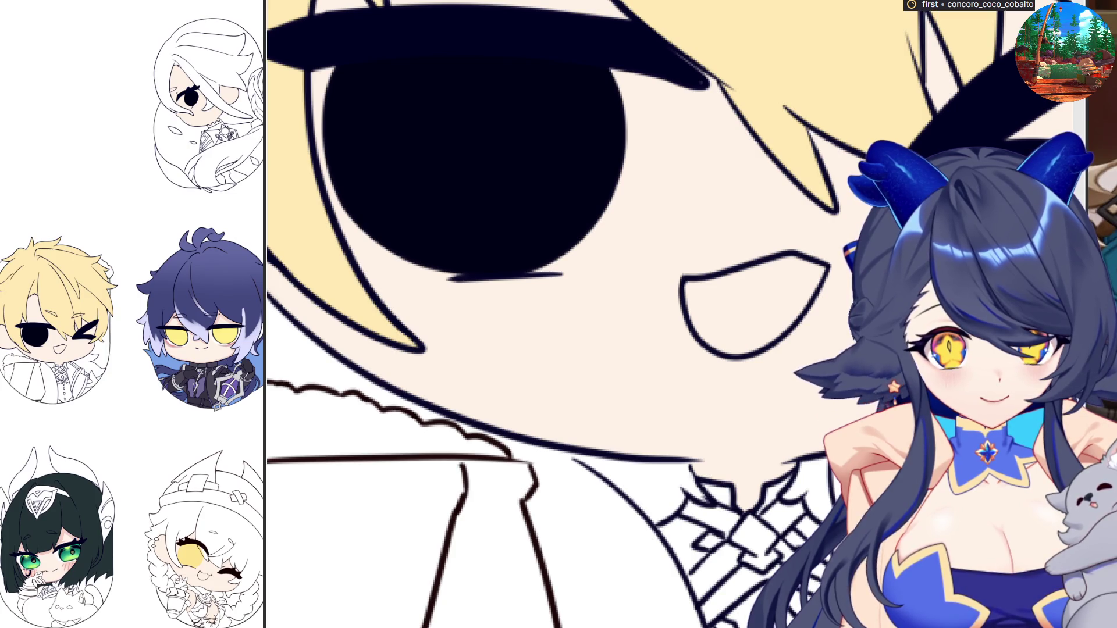
{"action": "left_click", "coordinate": [711, 503]}
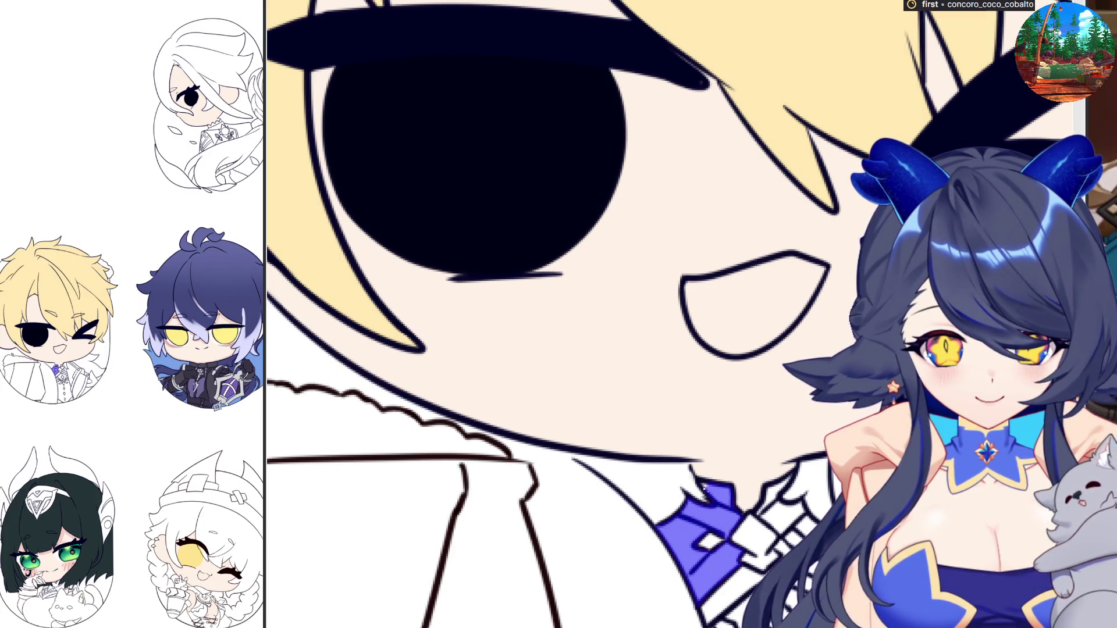
Fill the neighbouring collar area and the bottom tip of the tie
{"action": "left_click", "coordinate": [783, 484]}
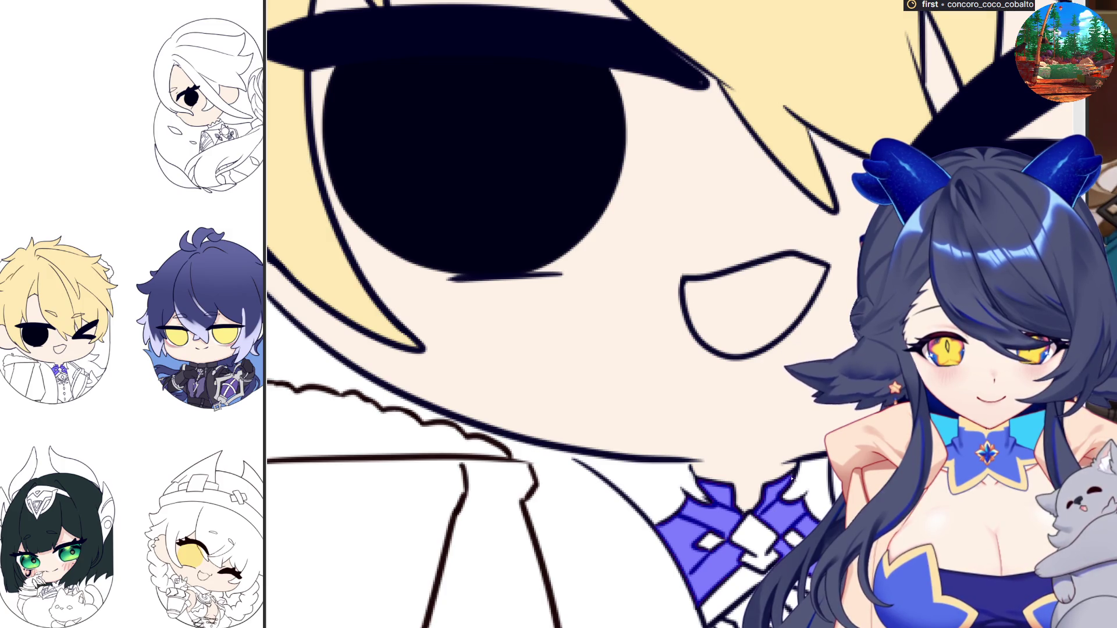
{"action": "scroll", "coordinate": [753, 523], "scroll_direction": "down", "scroll_amount": 1}
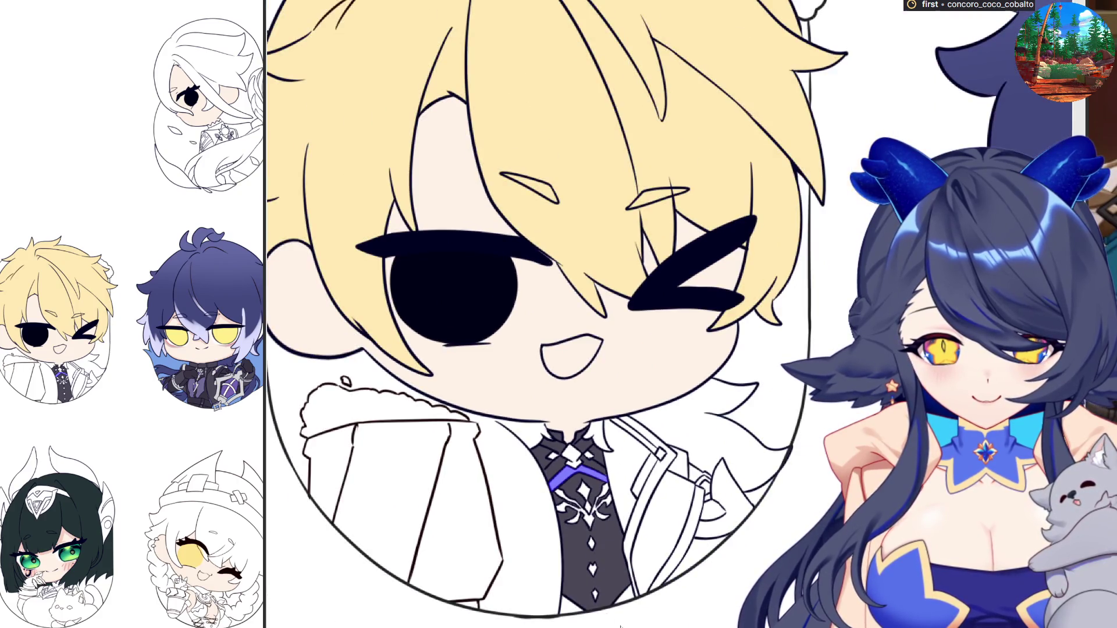
{"action": "left_click", "coordinate": [629, 601]}
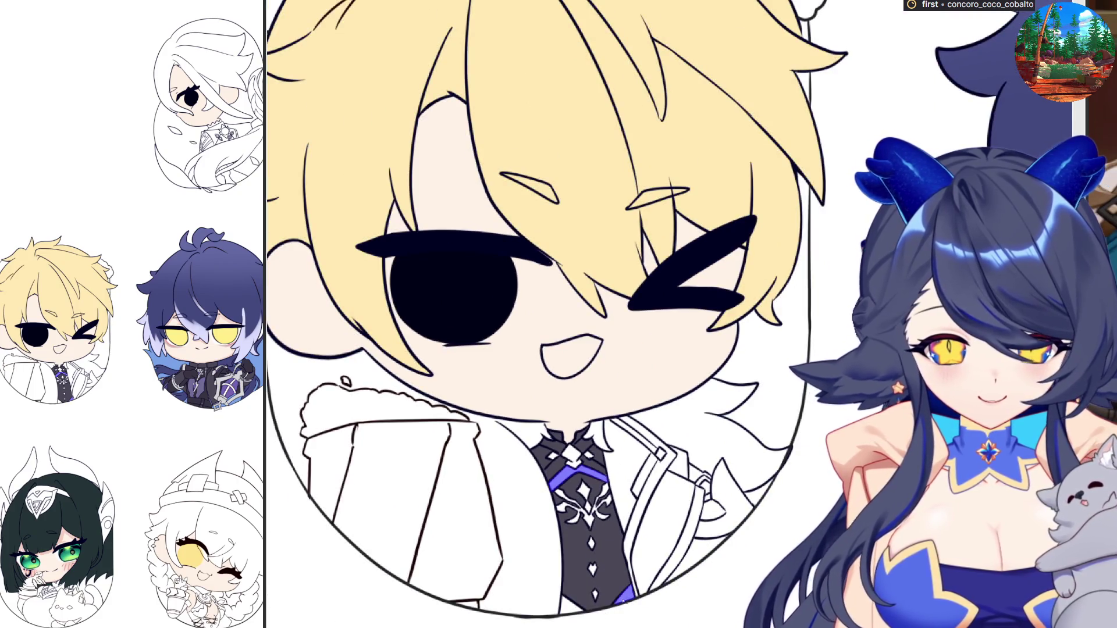
Fill the tie tip's lower-left part and the coat's front trim strip in blue-purple
{"action": "left_click", "coordinate": [570, 605]}
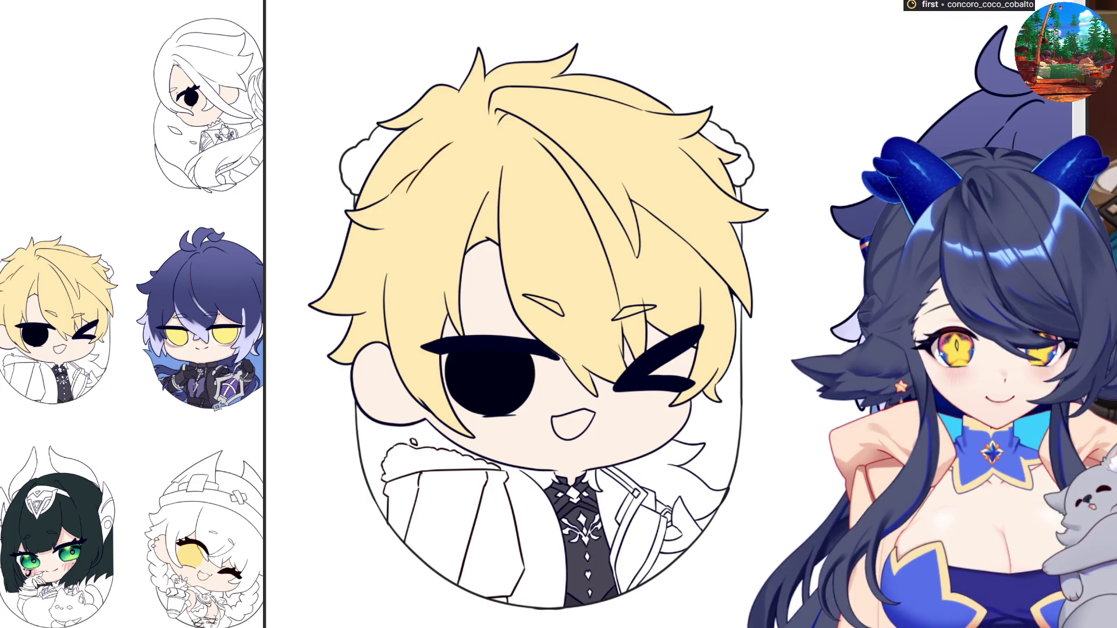
{"action": "scroll", "coordinate": [738, 472], "scroll_direction": "down", "scroll_amount": 1}
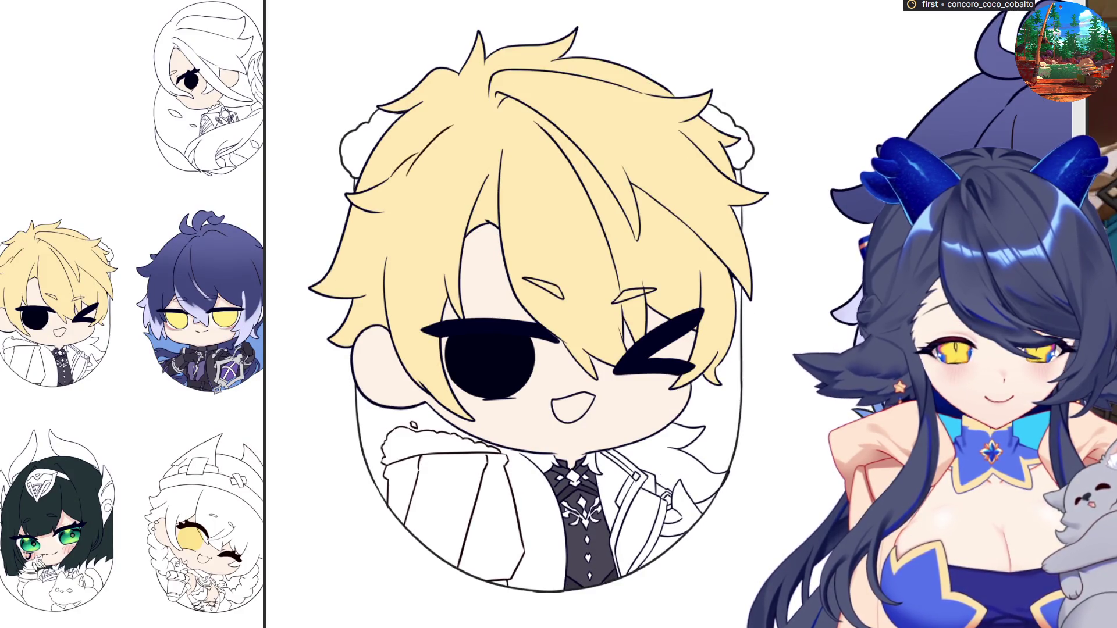
{"action": "scroll", "coordinate": [612, 503], "scroll_direction": "up", "scroll_amount": 5}
{"action": "left_click", "coordinate": [726, 445]}
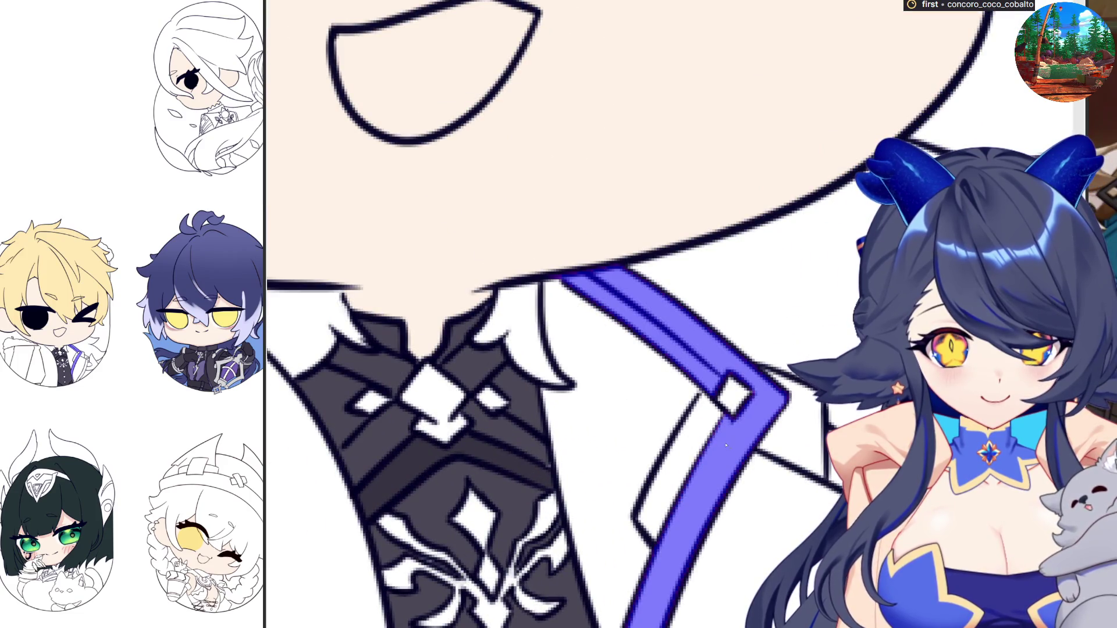
Undo and redo the coat trim fill to compare it against the dark gray vest
{"action": "scroll", "coordinate": [677, 461], "scroll_direction": "down", "scroll_amount": 3}
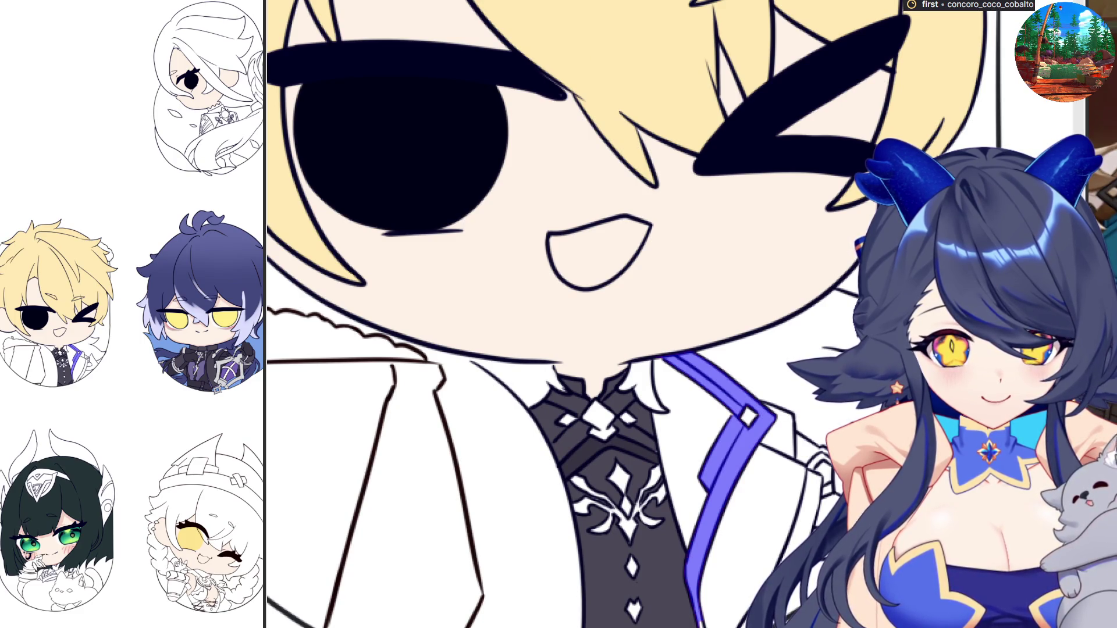
{"action": "key", "text": "ctrl+z"}
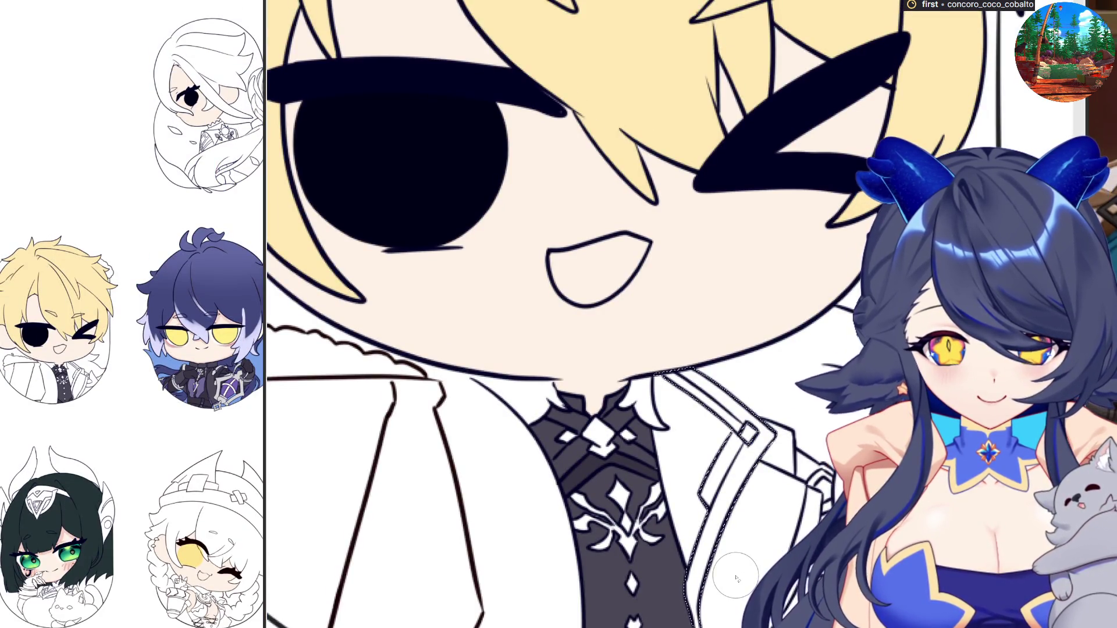
{"action": "key", "text": "ctrl+y"}
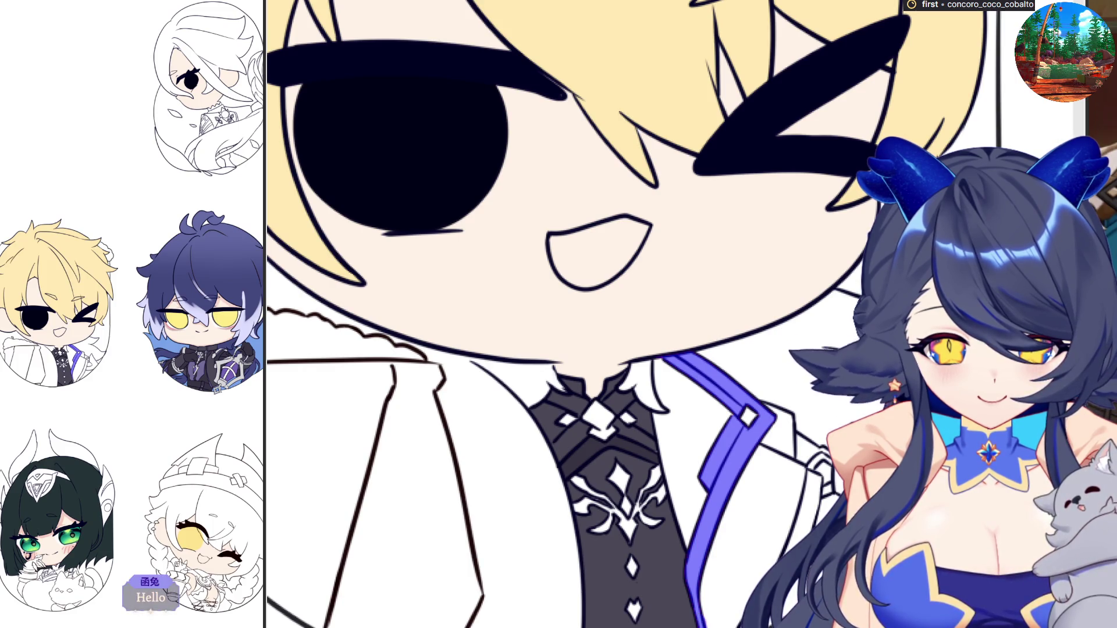
{"action": "scroll", "coordinate": [582, 315], "scroll_direction": "down", "scroll_amount": 1}
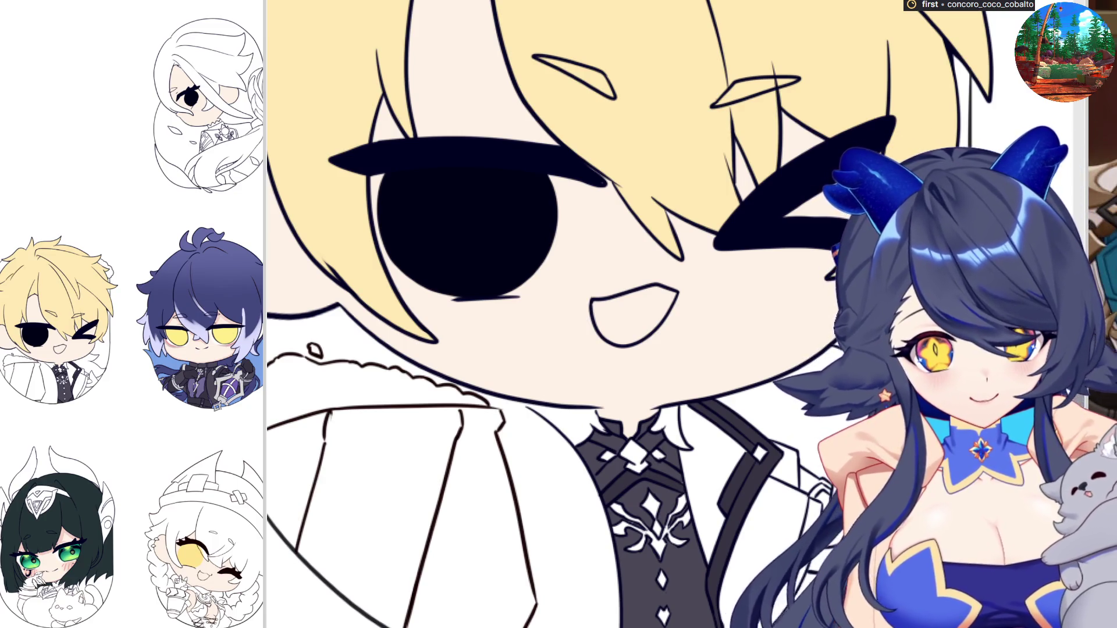
{"action": "scroll", "coordinate": [694, 374], "scroll_direction": "down", "scroll_amount": 3}
{"action": "scroll", "coordinate": [694, 374], "scroll_direction": "up", "scroll_amount": 3}
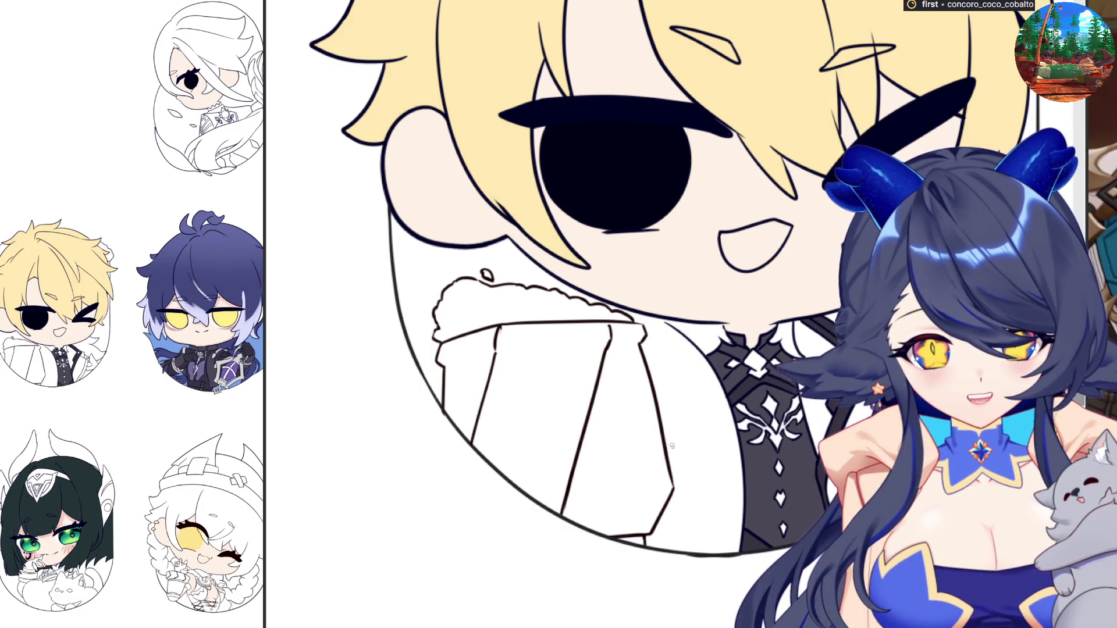
{"action": "left_click_drag", "start_coordinate": [664, 439], "coordinate": [731, 499]}
{"action": "left_click_drag", "start_coordinate": [705, 473], "coordinate": [729, 496]}
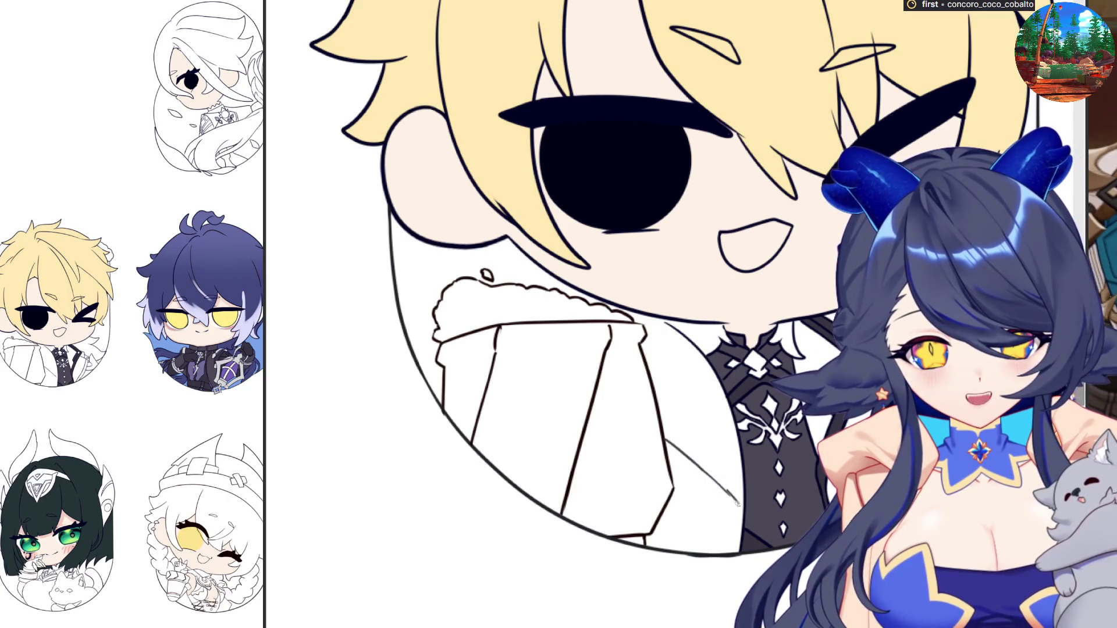
{"action": "left_click_drag", "start_coordinate": [730, 496], "coordinate": [735, 530]}
{"action": "key", "text": "ctrl+z"}
{"action": "key", "text": "ctrl+z"}
{"action": "key", "text": "ctrl+z"}
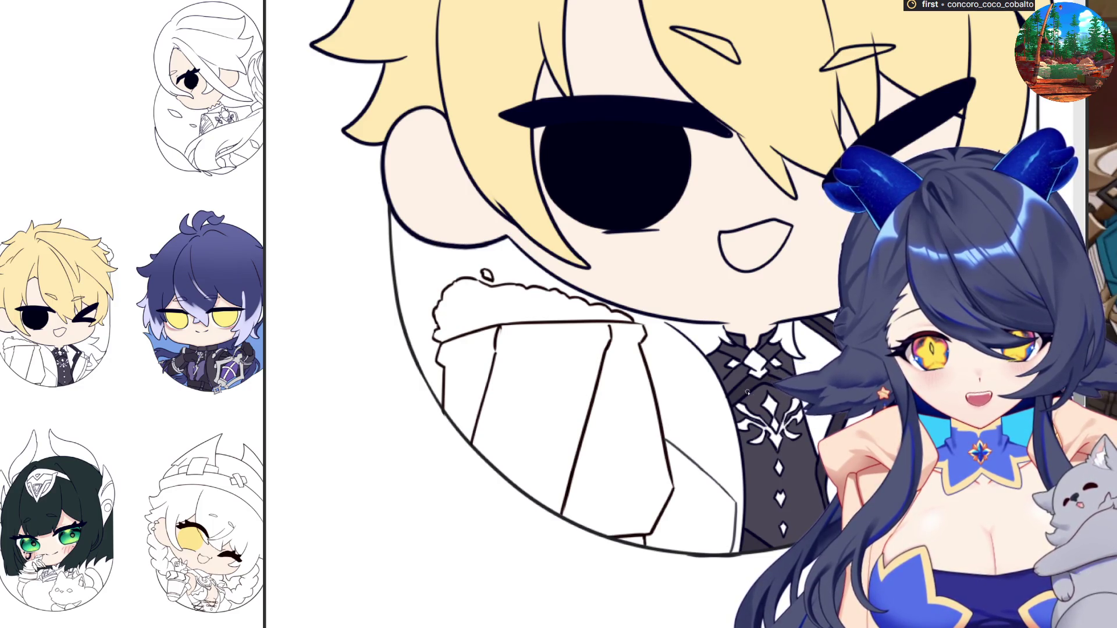
{"action": "left_click_drag", "start_coordinate": [663, 418], "coordinate": [743, 482]}
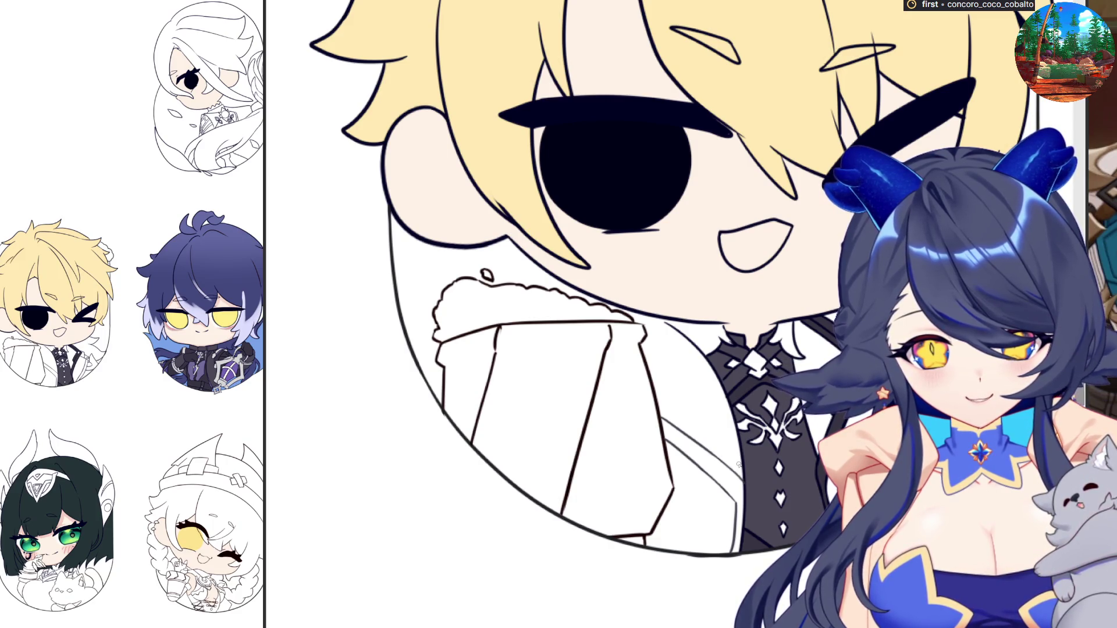
{"action": "key", "text": "h"}
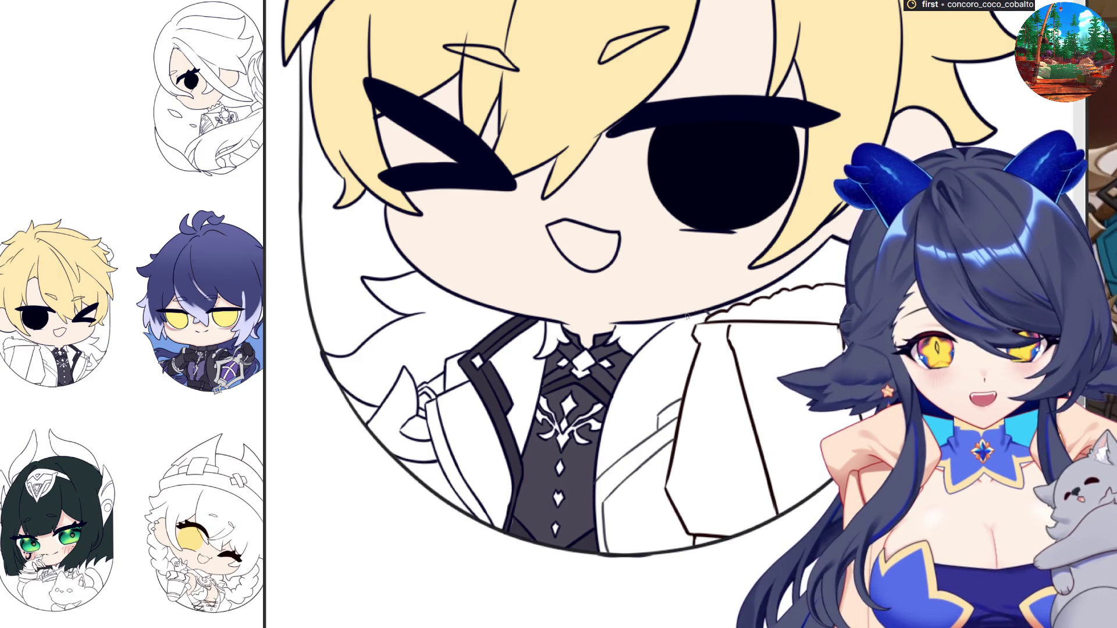
{"action": "scroll", "coordinate": [693, 298], "scroll_direction": "down", "scroll_amount": 3}
{"action": "scroll", "coordinate": [669, 320], "scroll_direction": "up", "scroll_amount": 3}
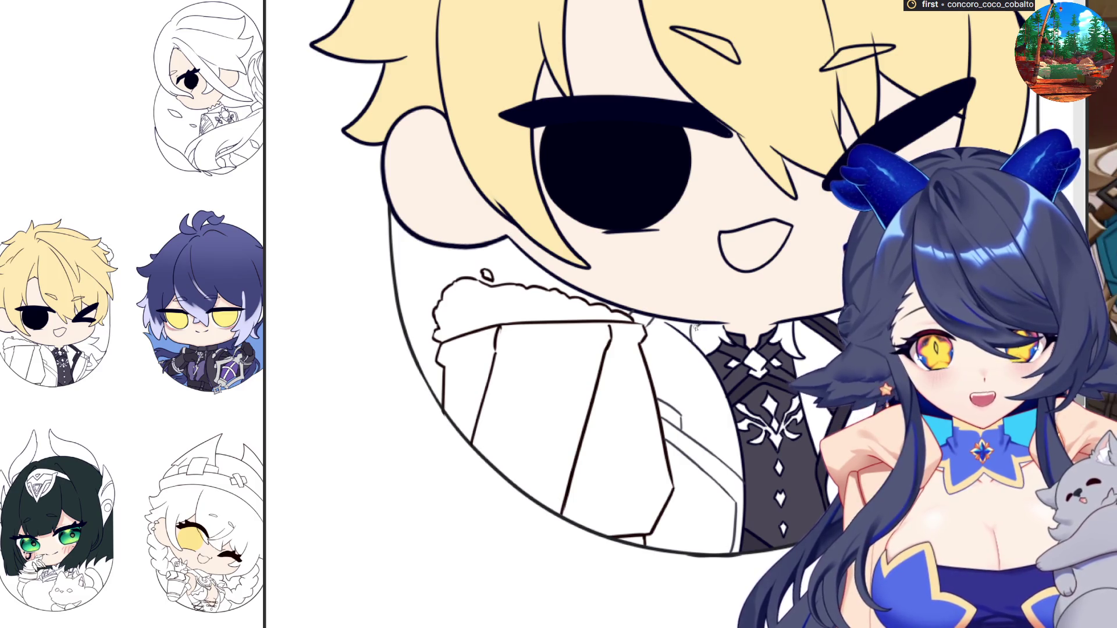
{"action": "key", "text": "h"}
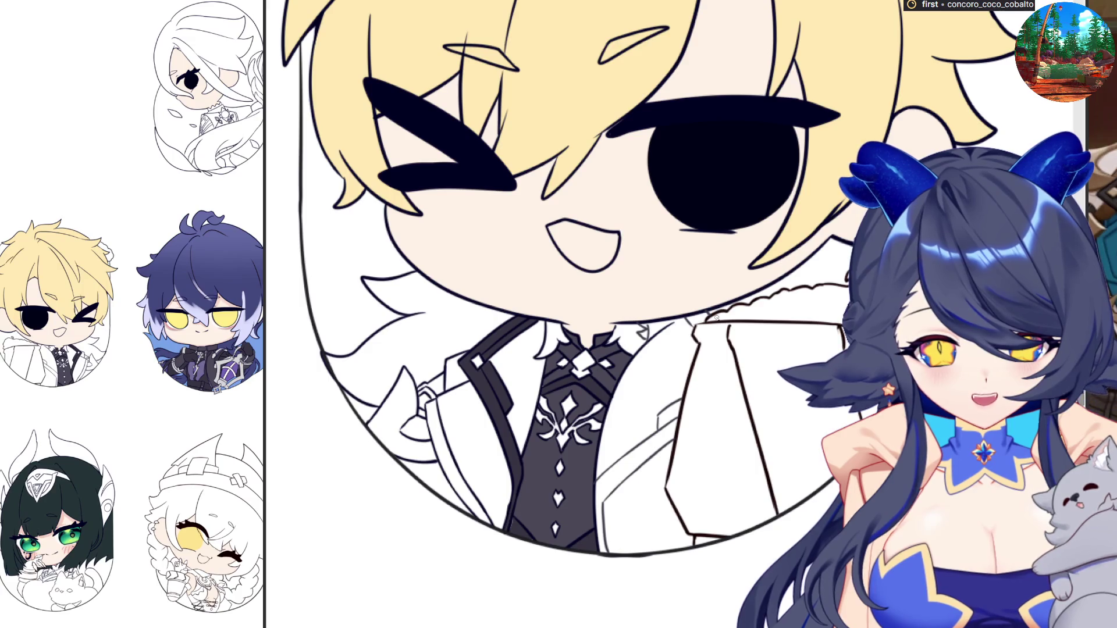
{"action": "key", "text": "h"}
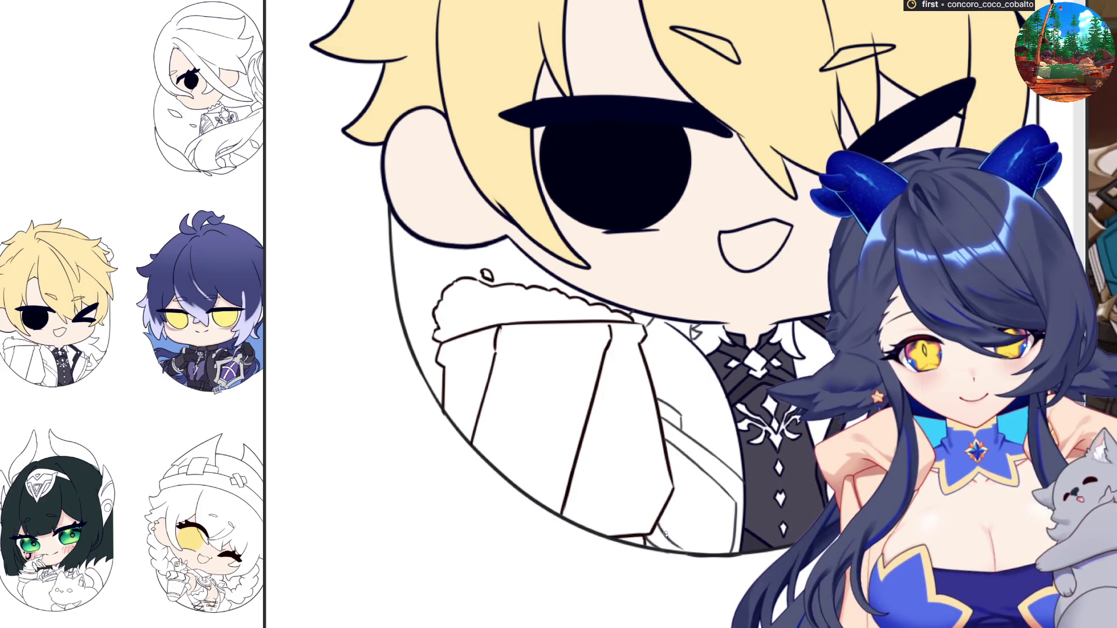
{"action": "scroll", "coordinate": [702, 550], "scroll_direction": "up", "scroll_amount": 3}
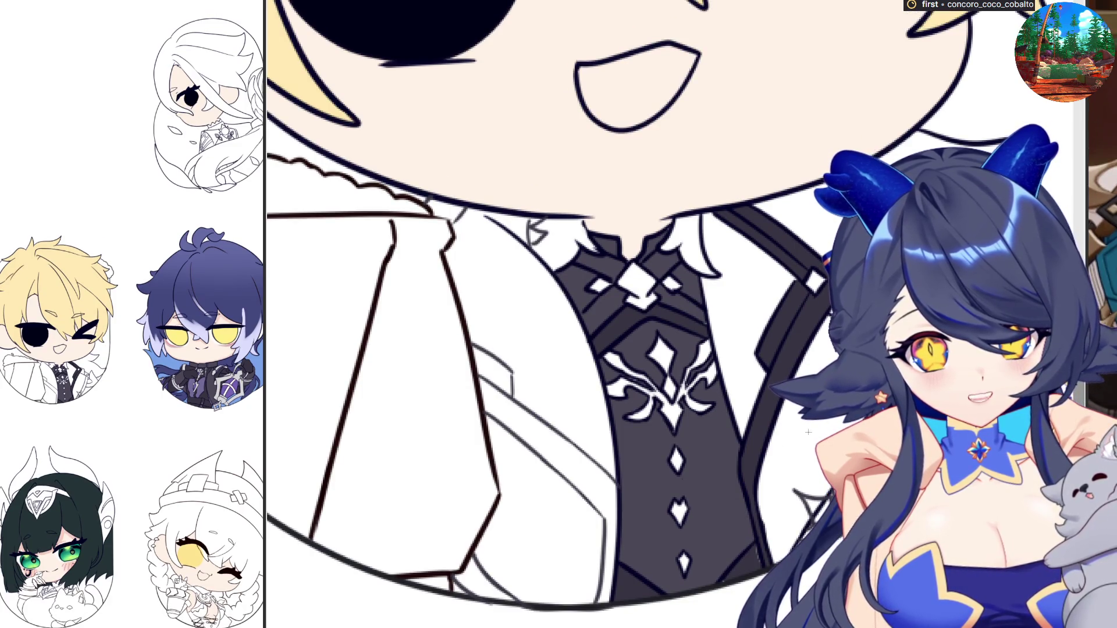
Select the area of the coat just right of the dark vest
{"action": "left_click_drag", "start_coordinate": [752, 455], "coordinate": [837, 577]}
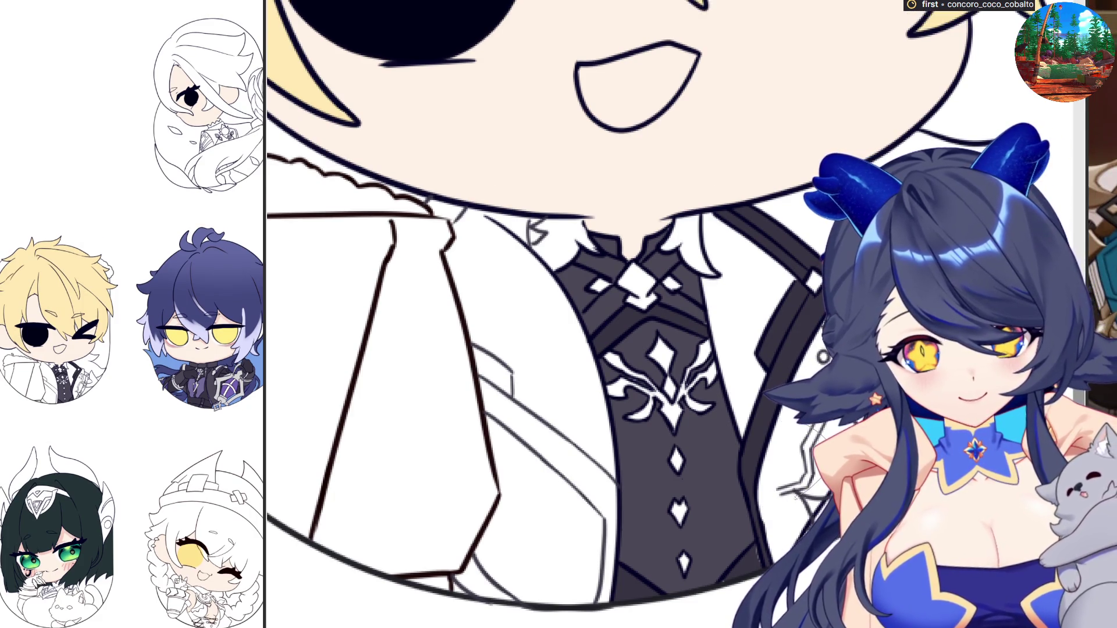
Transform the small scribbled detail, nudging it slightly upward
{"action": "key", "text": "ctrl+t"}
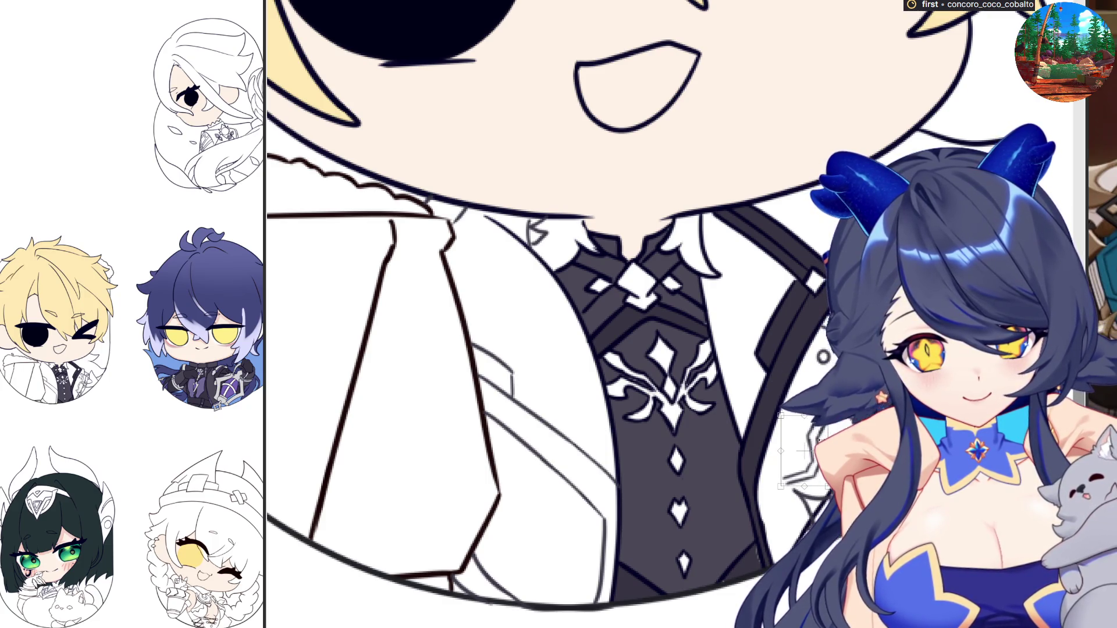
{"action": "left_click_drag", "start_coordinate": [813, 445], "coordinate": [817, 438]}
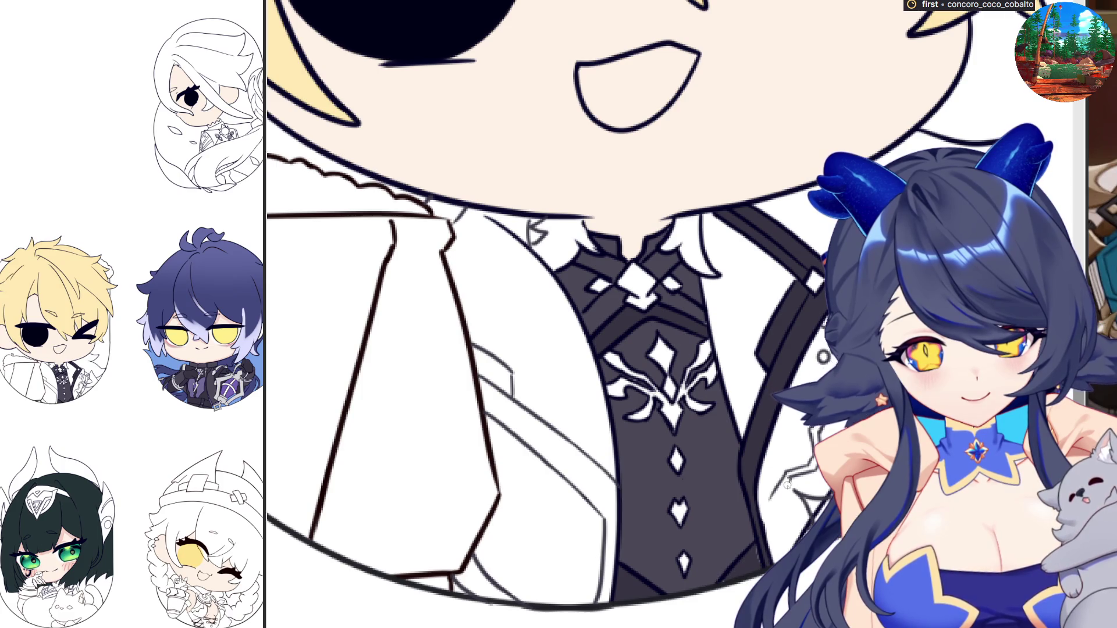
{"action": "key", "text": "e"}
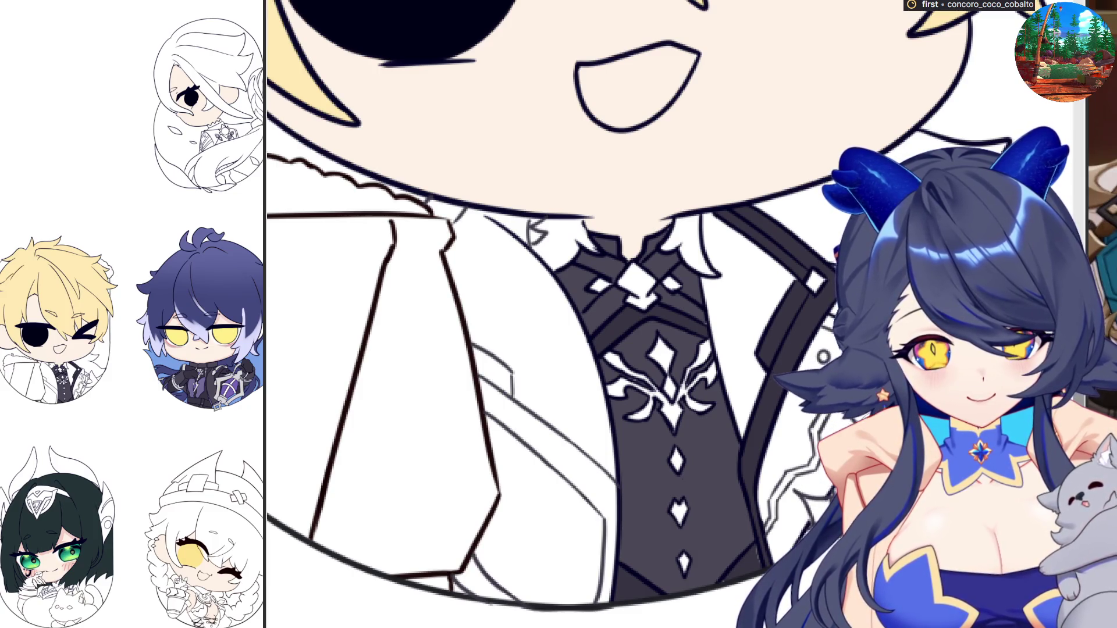
{"action": "scroll", "coordinate": [748, 474], "scroll_direction": "down", "scroll_amount": 5}
{"action": "scroll", "coordinate": [499, 494], "scroll_direction": "up", "scroll_amount": 5}
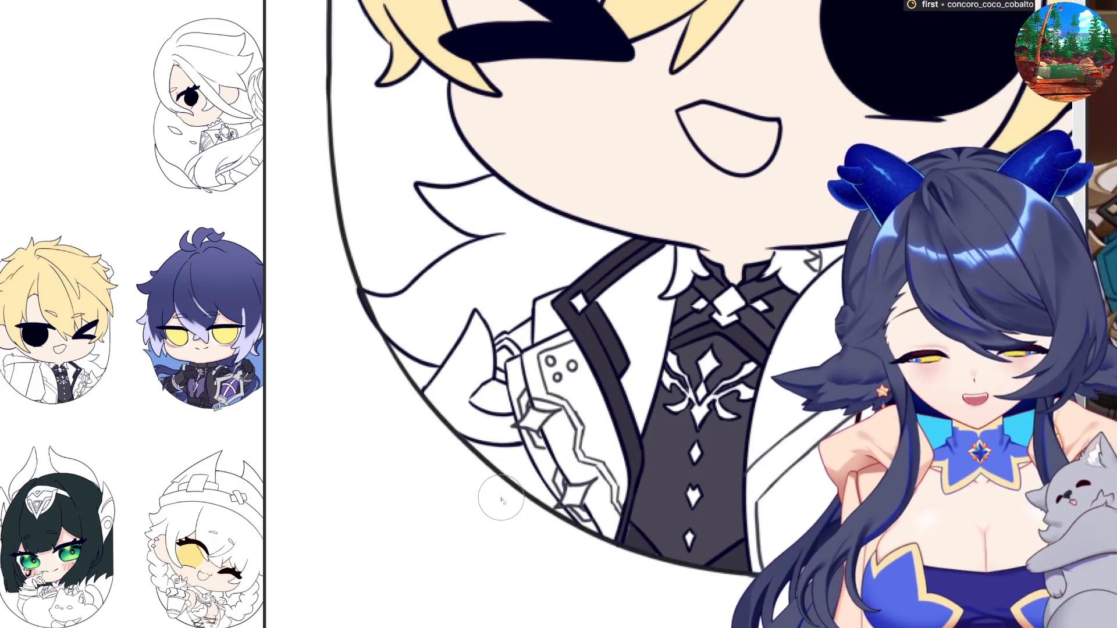
Place the copied zigzag trim on the coat's other side, checking it in a mirrored view
{"action": "key", "text": "h"}
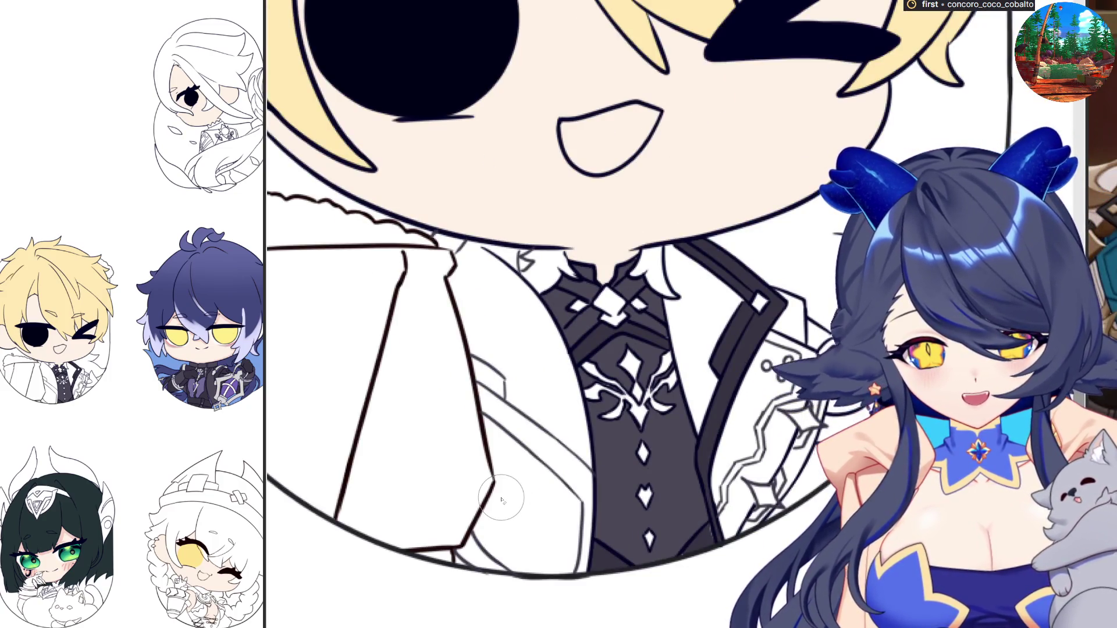
{"action": "key", "text": "h"}
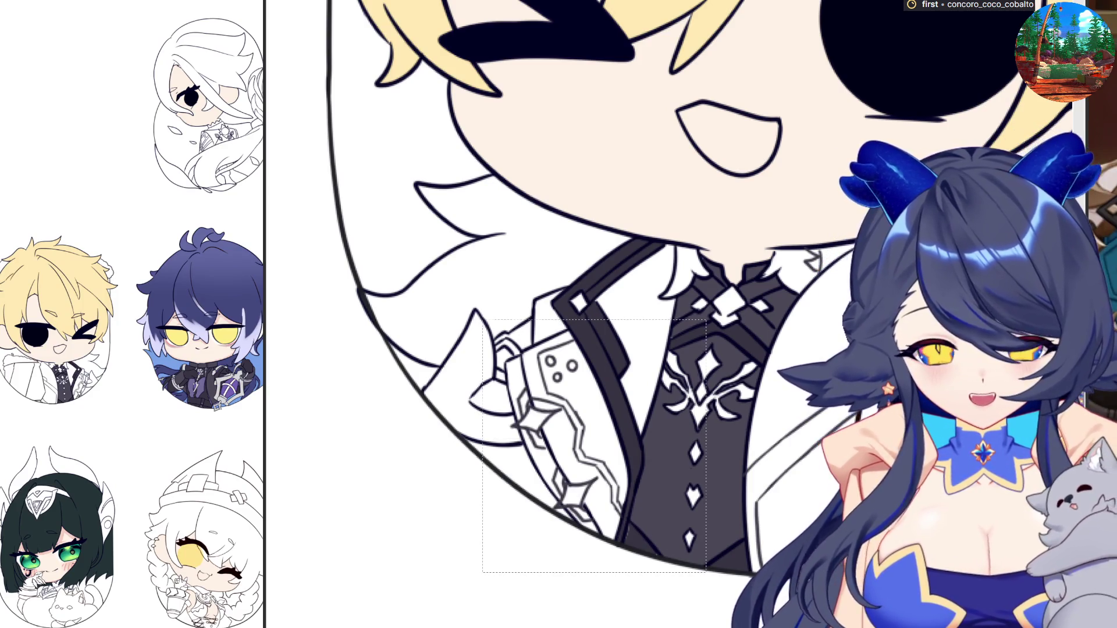
{"action": "mouse_move", "coordinate": [570, 436]}
{"action": "left_mouse_down"}
{"action": "mouse_move", "coordinate": [756, 483]}
{"action": "mouse_move", "coordinate": [812, 483]}
{"action": "mouse_move", "coordinate": [777, 494]}
{"action": "mouse_move", "coordinate": [795, 490]}
{"action": "left_mouse_up"}
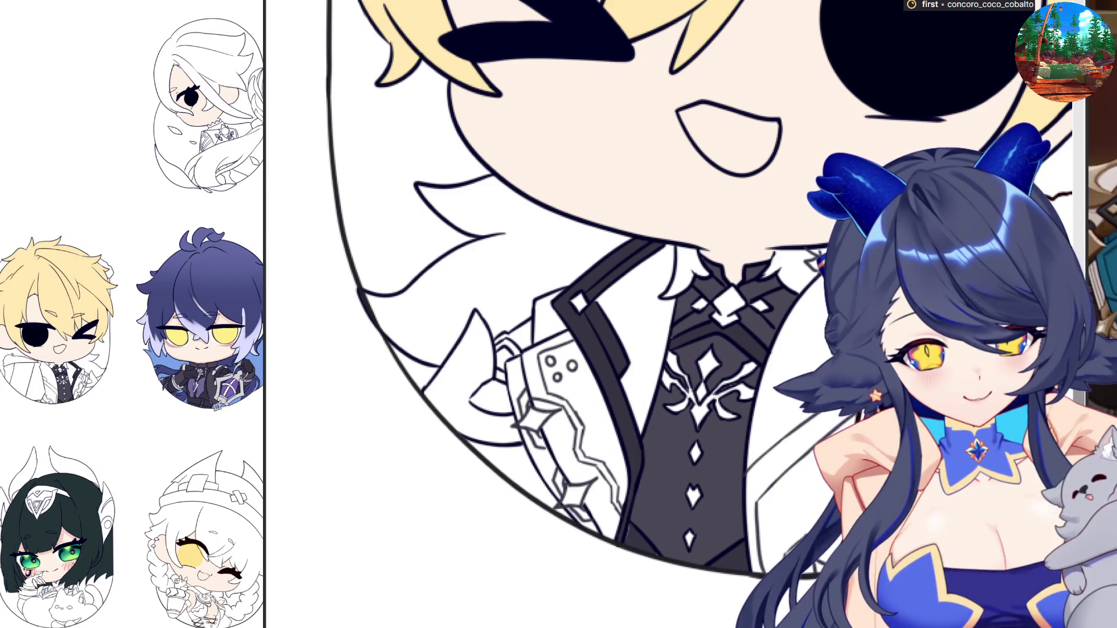
{"action": "key", "text": "ctrl+0"}
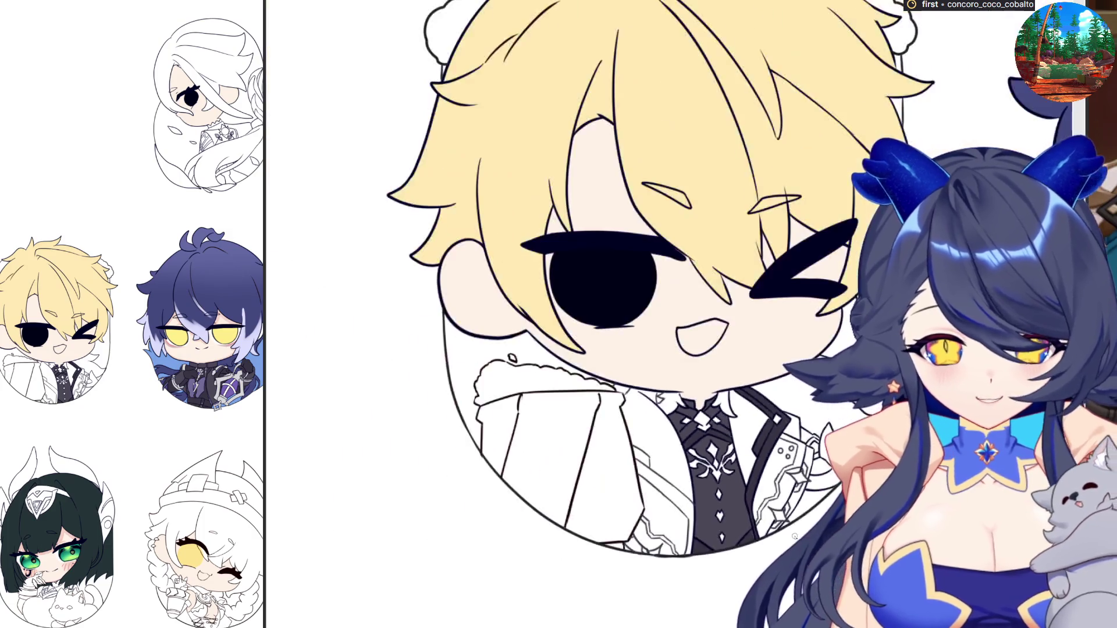
{"action": "key", "text": "m"}
{"action": "scroll", "coordinate": [669, 321], "scroll_direction": "up", "scroll_amount": 3}
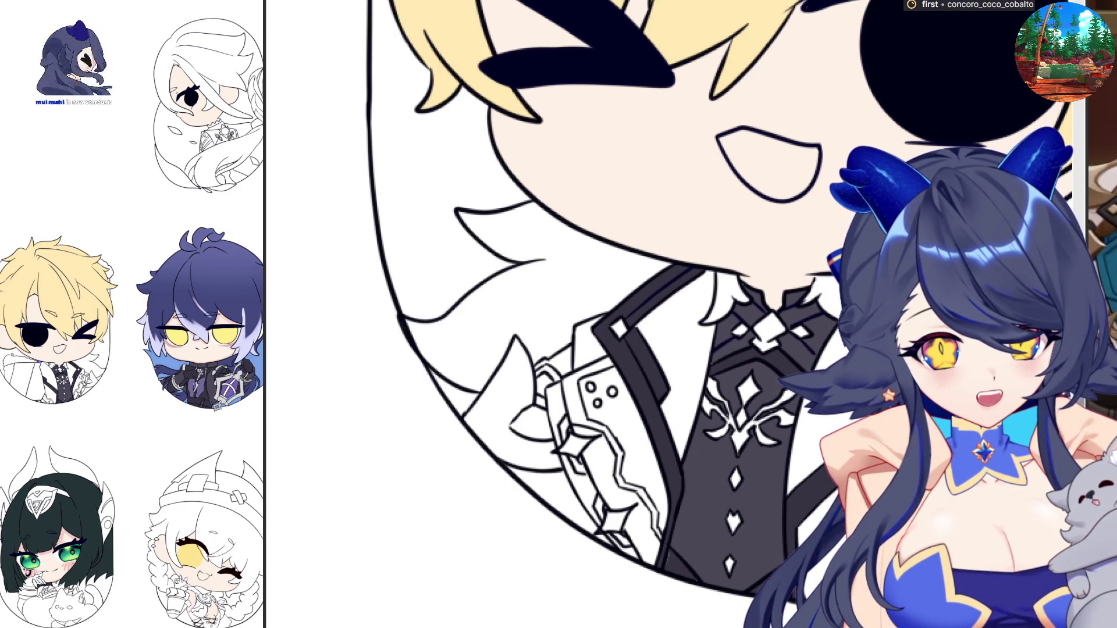
Bucket-fill the right coat lining and the left lapel area with purple
{"action": "scroll", "coordinate": [930, 279], "scroll_direction": "up", "scroll_amount": 2}
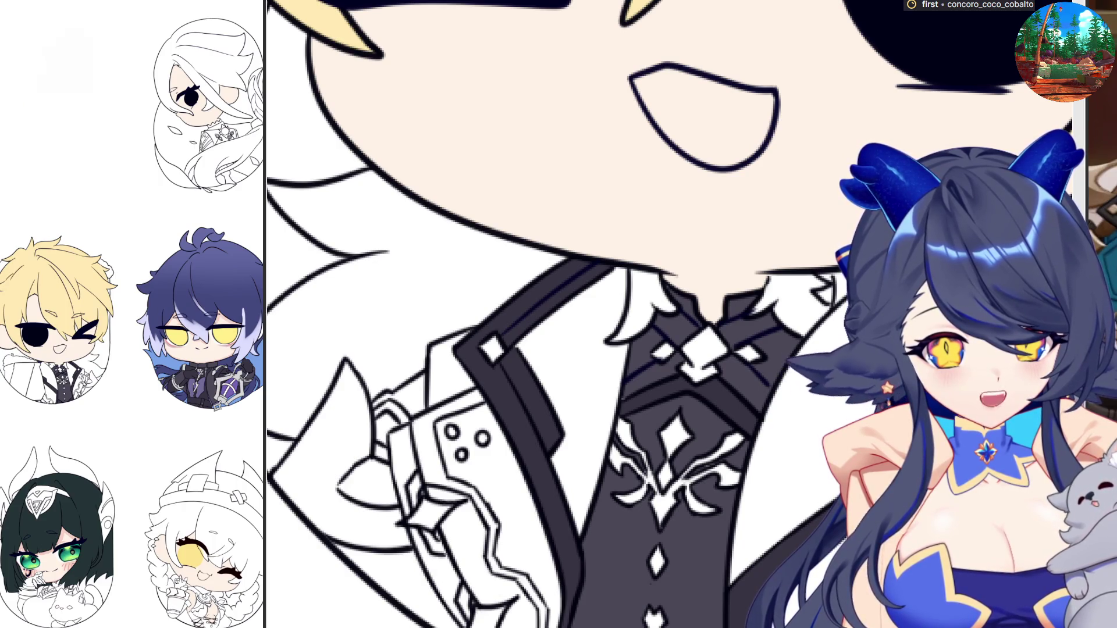
{"action": "scroll", "coordinate": [524, 314], "scroll_direction": "down", "scroll_amount": 1}
{"action": "left_click", "coordinate": [750, 466]}
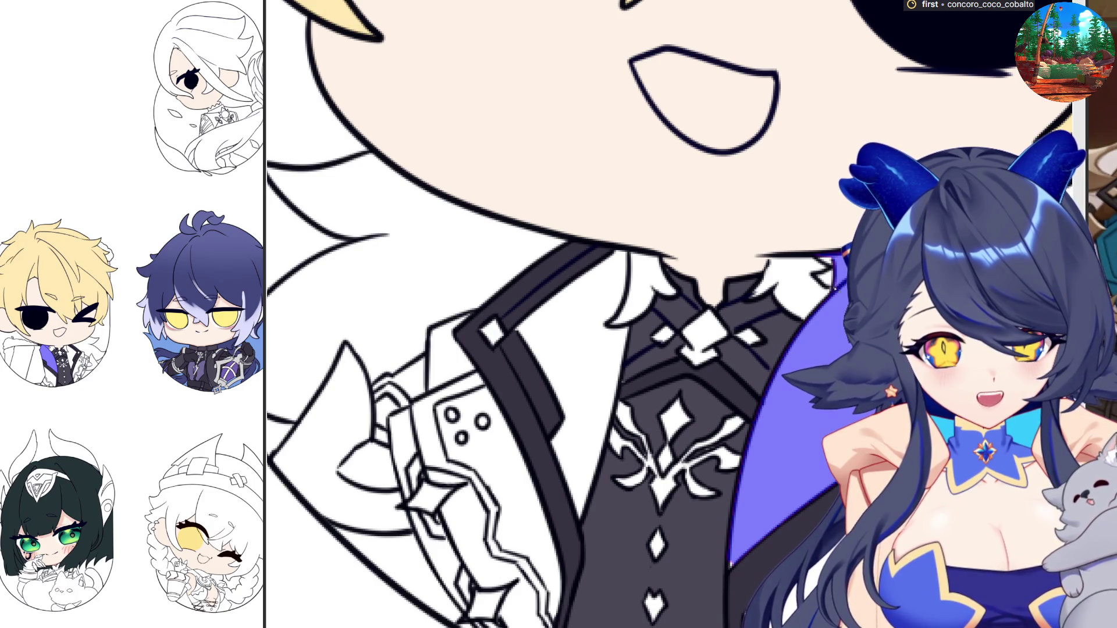
{"action": "left_click", "coordinate": [606, 321]}
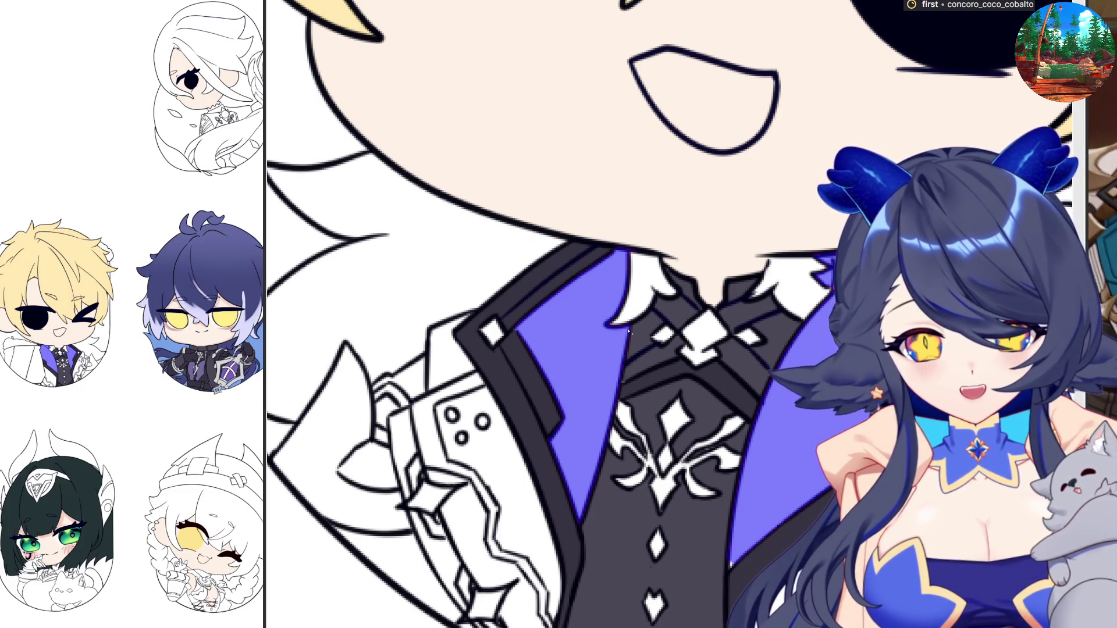
{"action": "scroll", "coordinate": [669, 314], "scroll_direction": "down", "scroll_amount": 2}
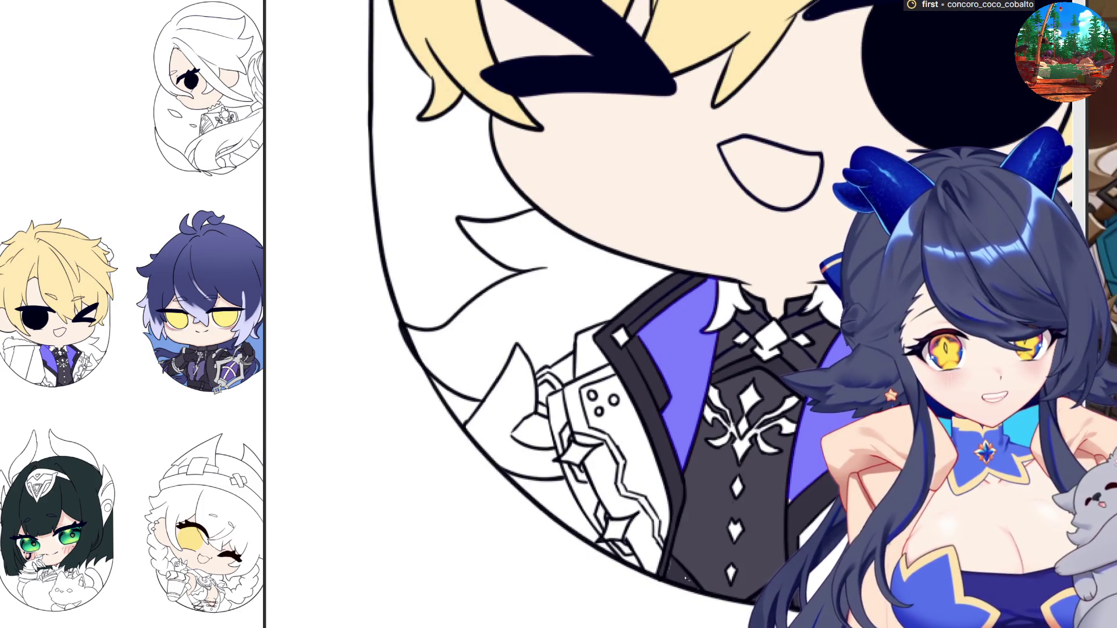
Brush purple along the left sleeve's coat strip, covering its upper and lower sections
{"action": "left_click_drag", "start_coordinate": [567, 469], "coordinate": [604, 533]}
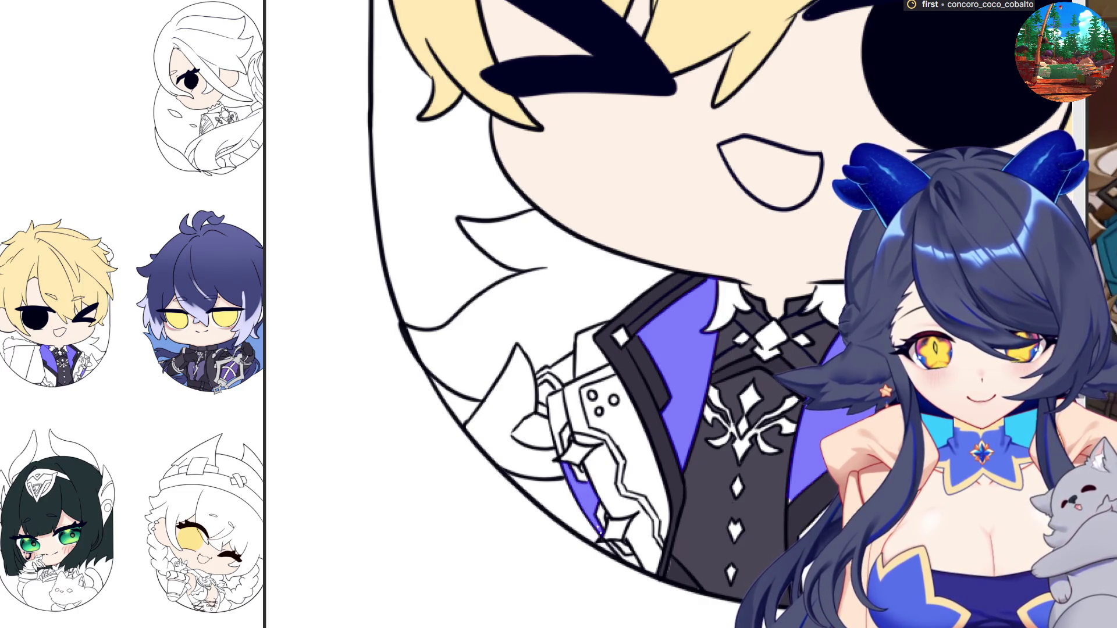
{"action": "left_click_drag", "start_coordinate": [609, 542], "coordinate": [640, 566]}
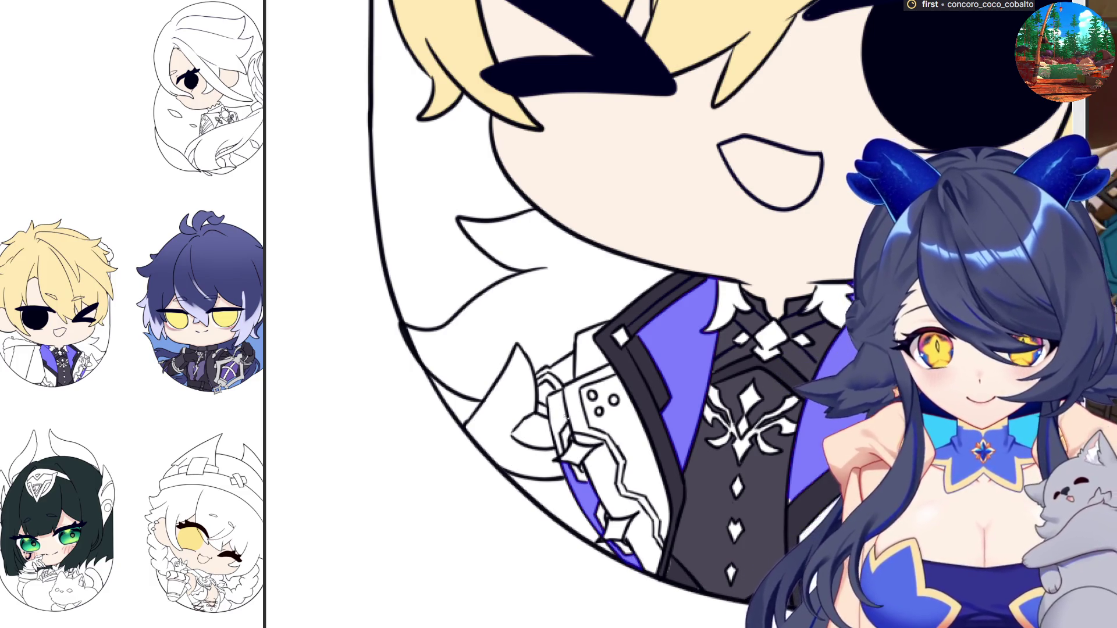
{"action": "left_click_drag", "start_coordinate": [554, 395], "coordinate": [562, 449]}
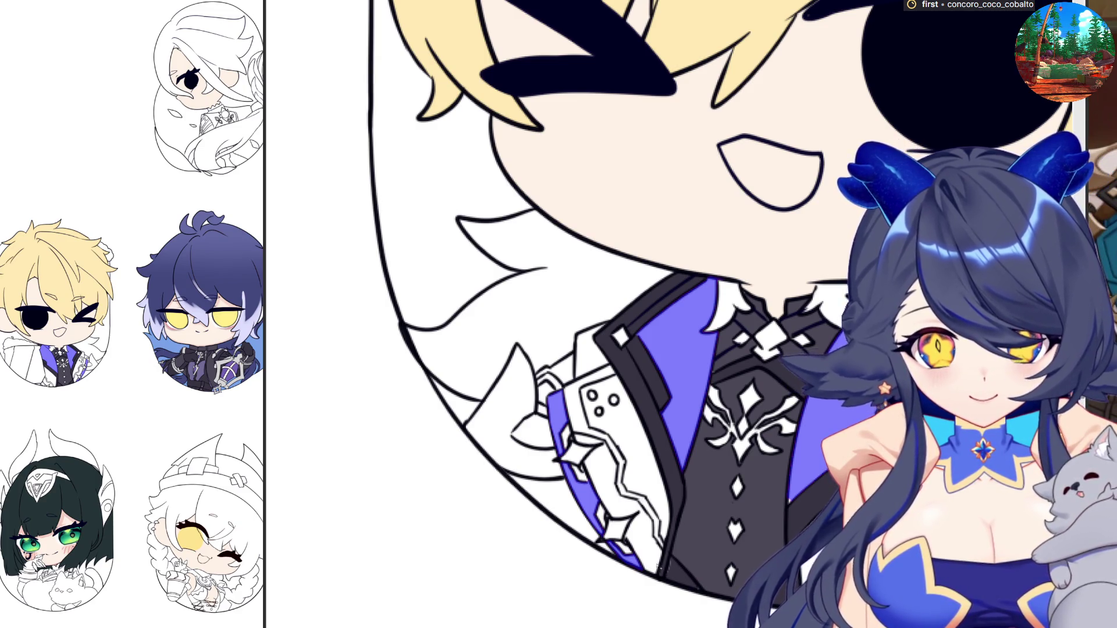
{"action": "scroll", "coordinate": [658, 567], "scroll_direction": "down", "scroll_amount": 3}
{"action": "scroll", "coordinate": [658, 567], "scroll_direction": "up", "scroll_amount": 2}
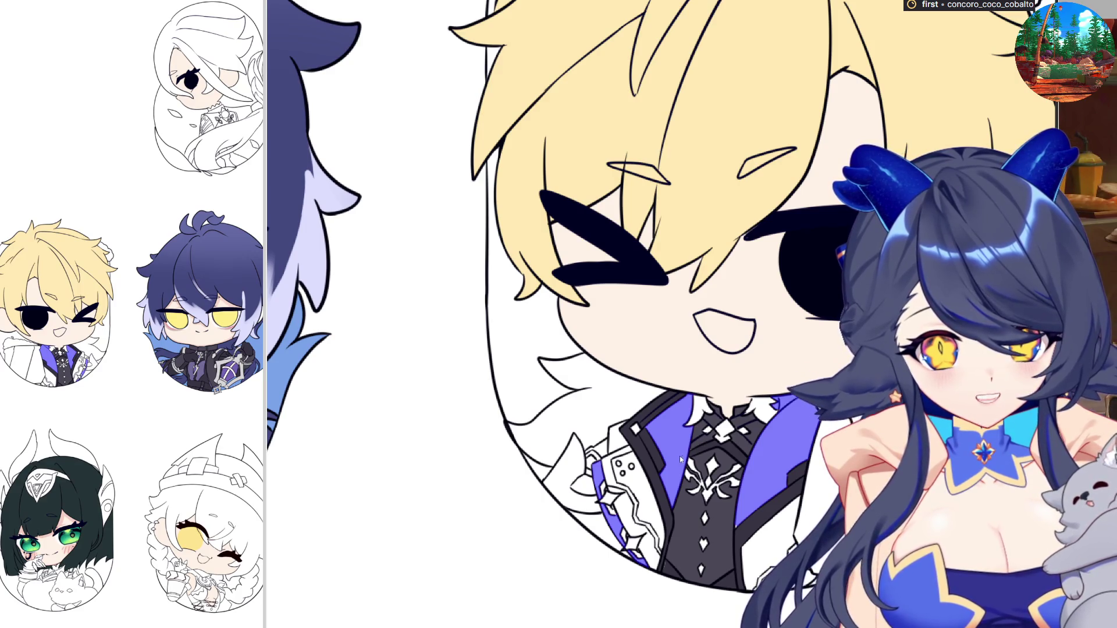
{"action": "scroll", "coordinate": [734, 525], "scroll_direction": "up", "scroll_amount": 5}
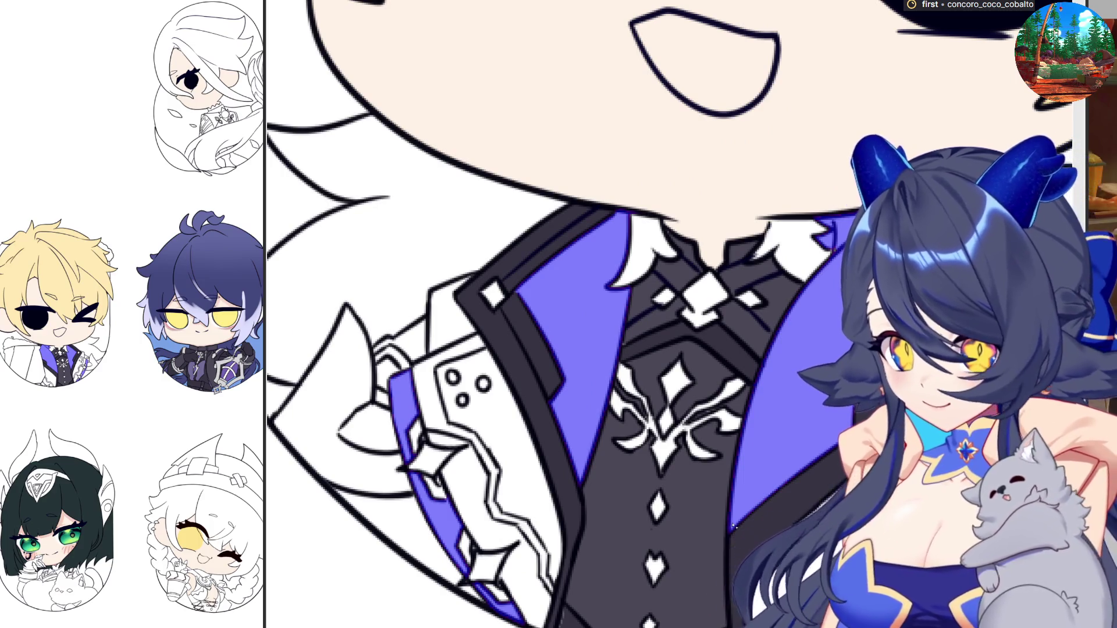
{"action": "scroll", "coordinate": [734, 526], "scroll_direction": "down", "scroll_amount": 1}
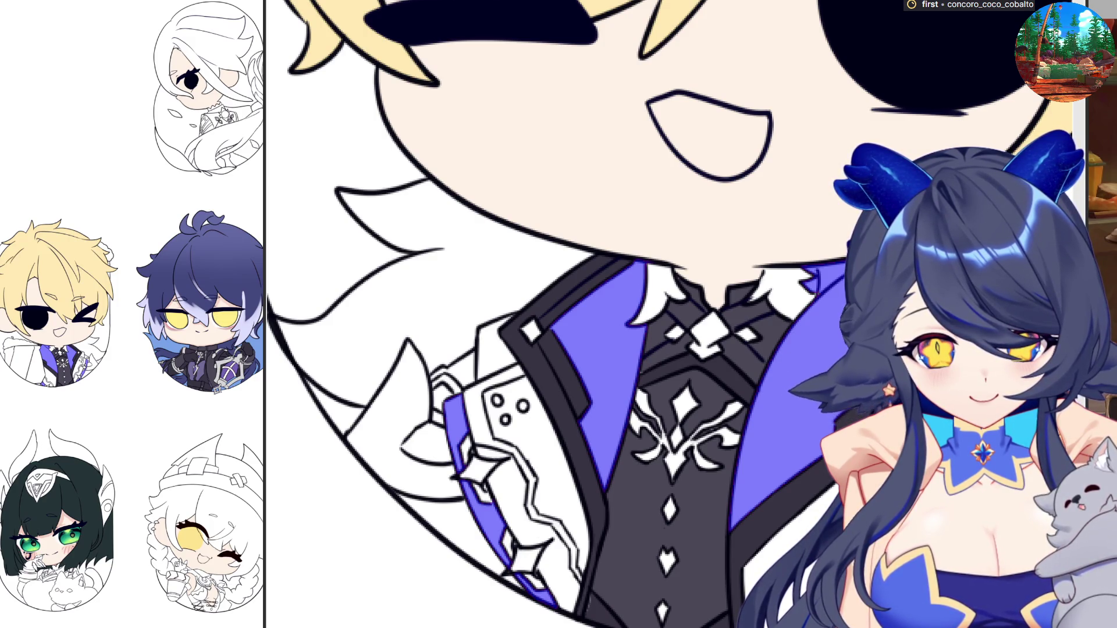
{"action": "scroll", "coordinate": [557, 314], "scroll_direction": "down", "scroll_amount": 2}
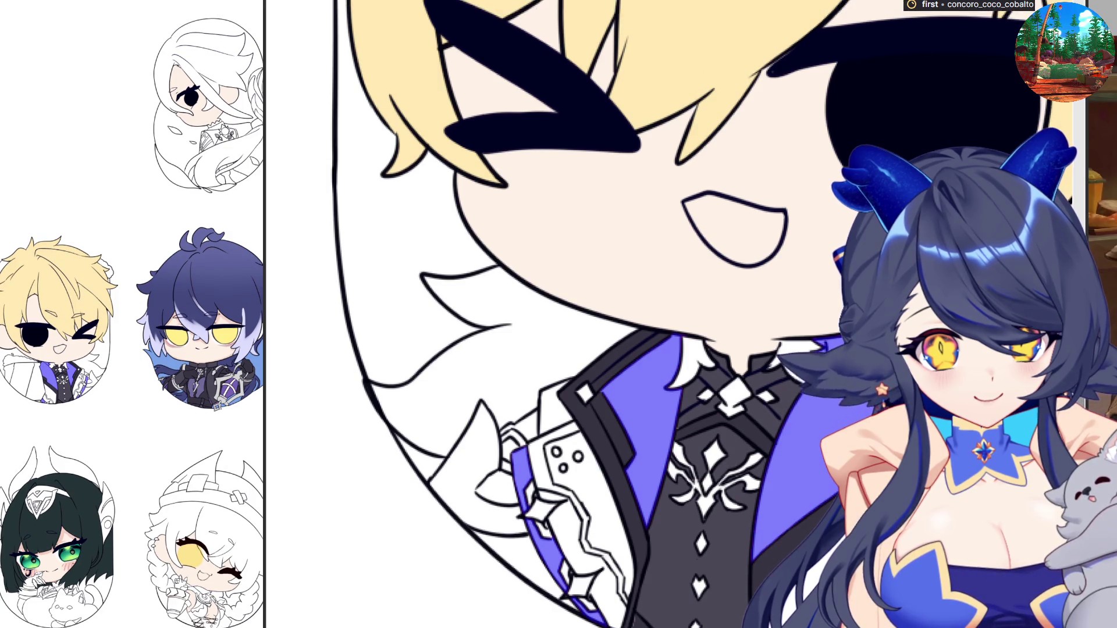
{"action": "key", "text": "ctrl+z"}
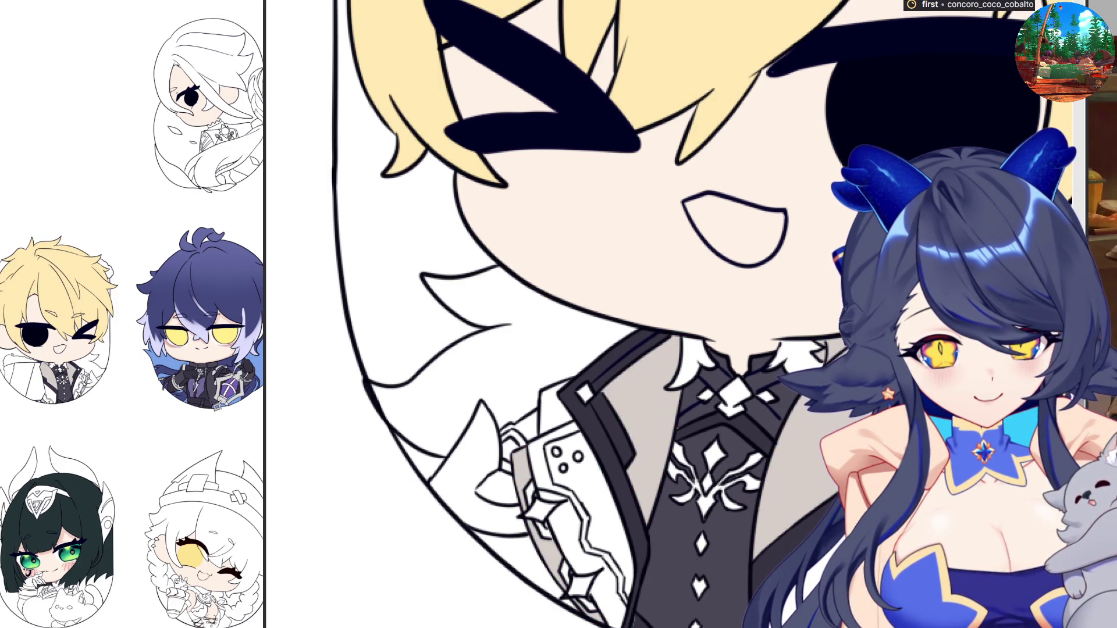
Fill the upper and lower lapel areas and zigzag segment, touching up the lapel edge
{"action": "left_click", "coordinate": [561, 466]}
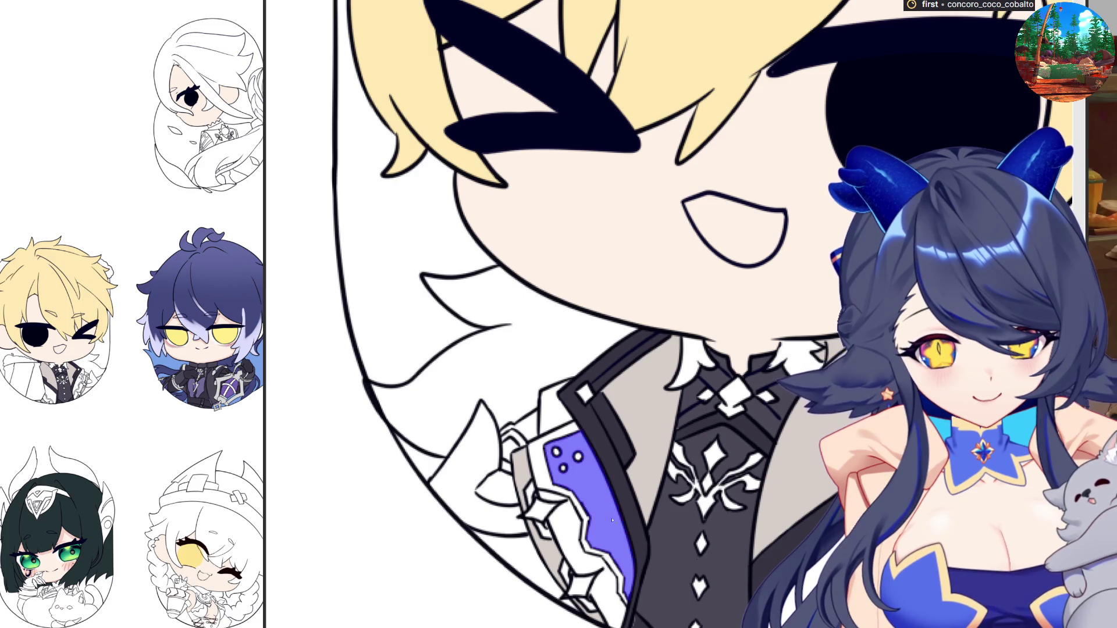
{"action": "left_click", "coordinate": [580, 557]}
{"action": "left_click", "coordinate": [608, 562]}
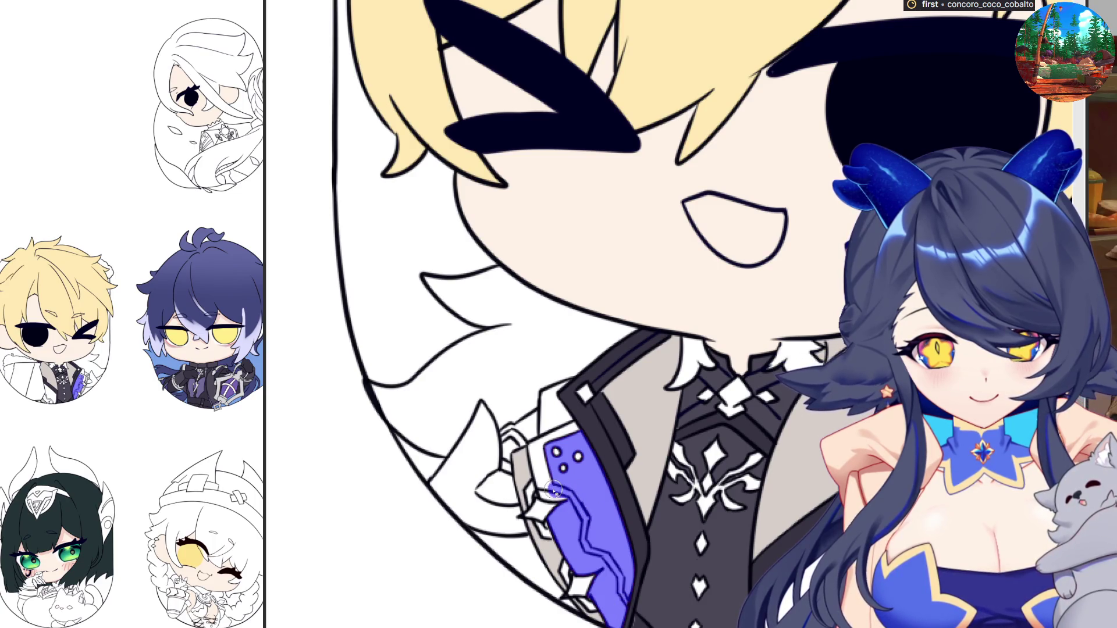
{"action": "left_click_drag", "start_coordinate": [547, 492], "coordinate": [576, 494]}
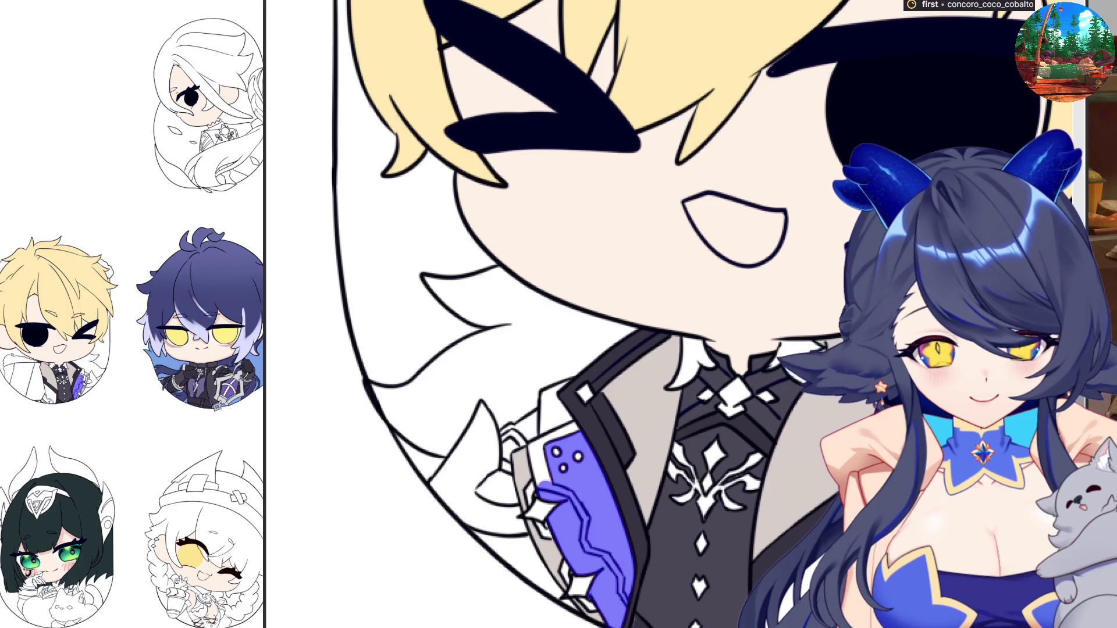
{"action": "left_click", "coordinate": [548, 479]}
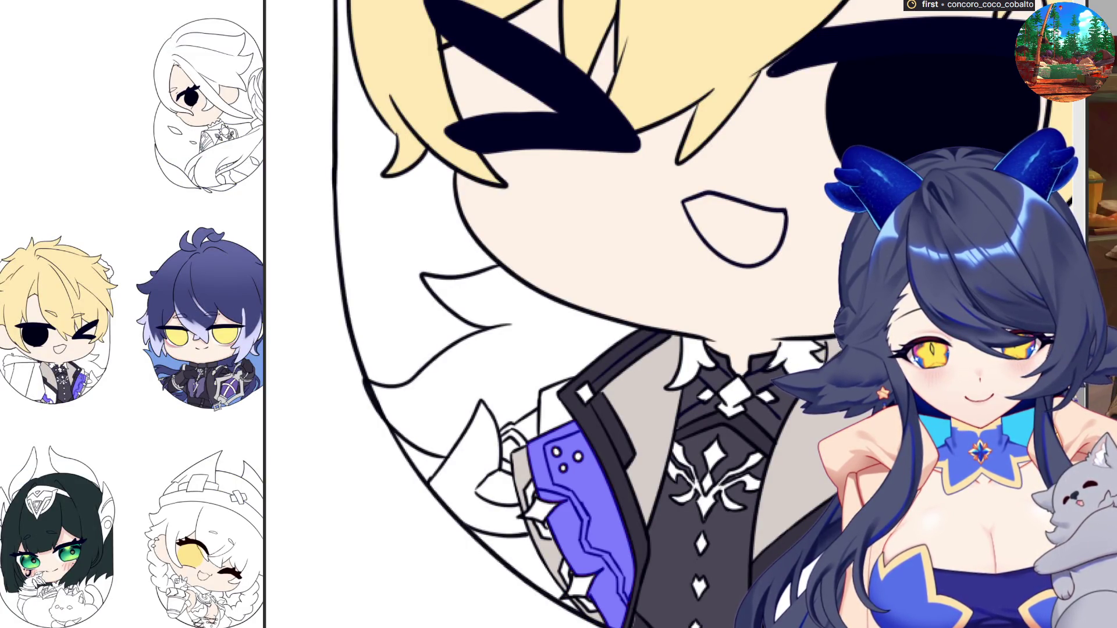
{"action": "scroll", "coordinate": [582, 314], "scroll_direction": "down", "scroll_amount": 3}
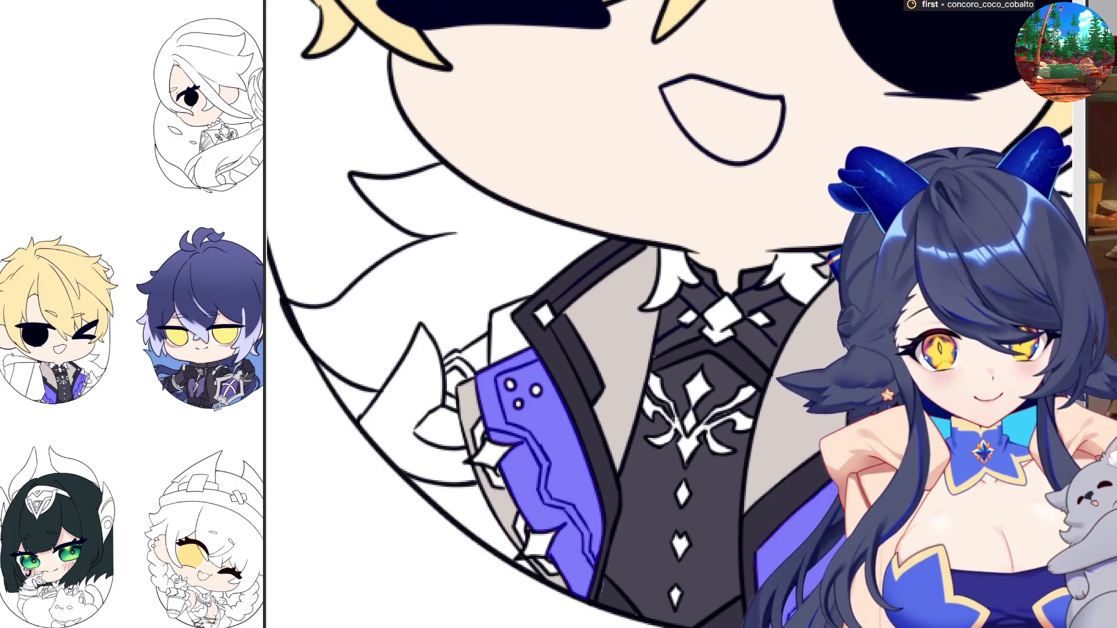
{"action": "scroll", "coordinate": [488, 314], "scroll_direction": "down", "scroll_amount": 1}
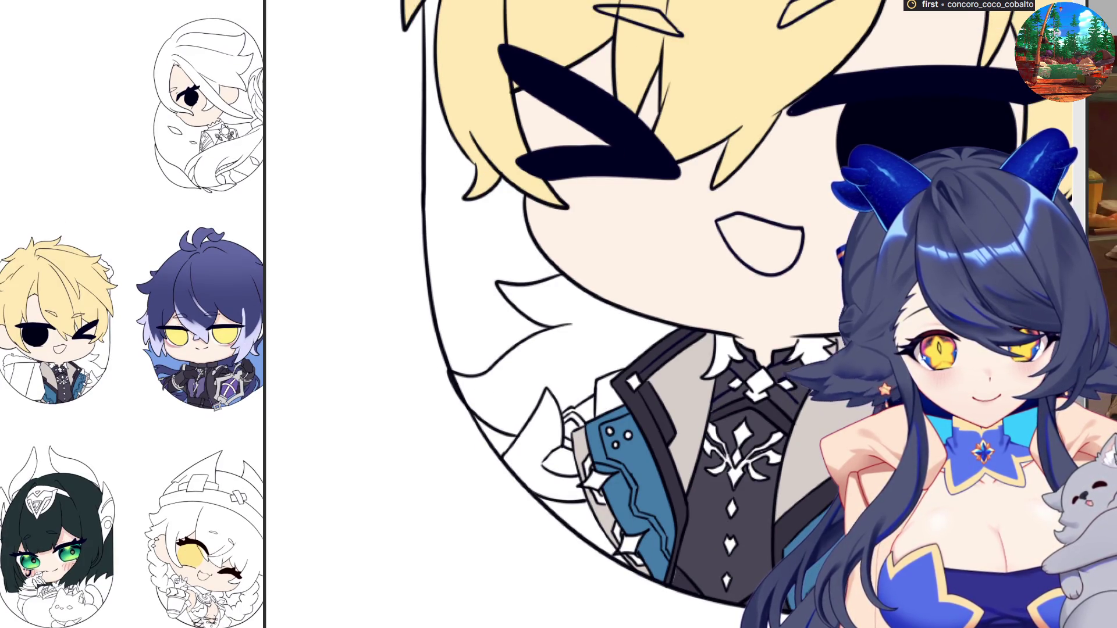
Fill the three round buttons and three star studs on the coat lining
{"action": "left_click", "coordinate": [614, 443]}
{"action": "left_click", "coordinate": [647, 433]}
{"action": "left_click", "coordinate": [606, 424]}
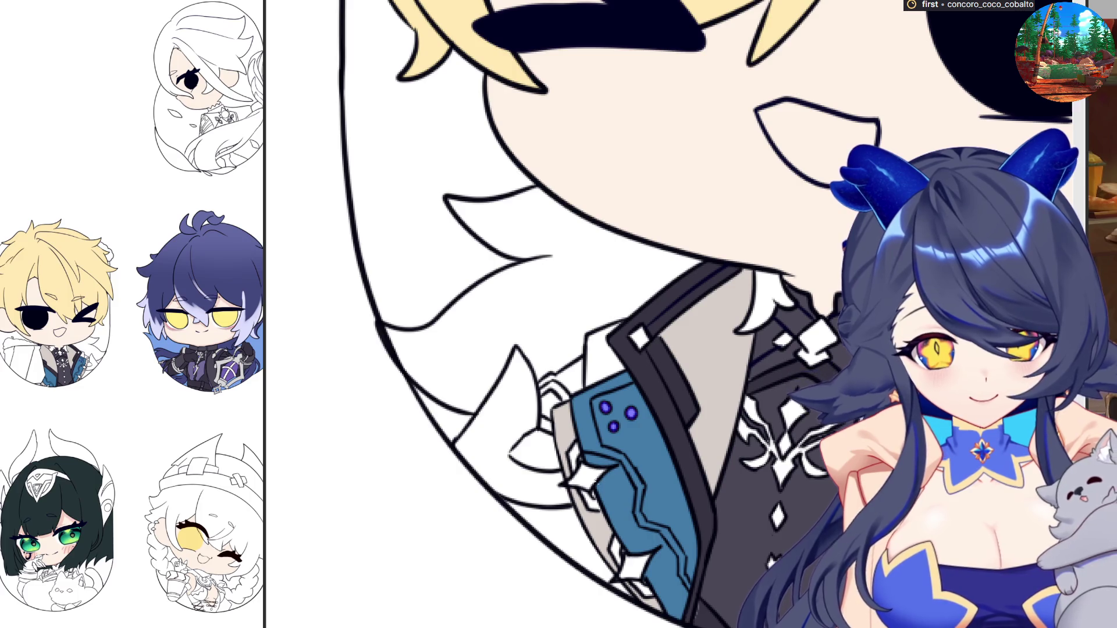
{"action": "scroll", "coordinate": [567, 439], "scroll_direction": "up", "scroll_amount": 3}
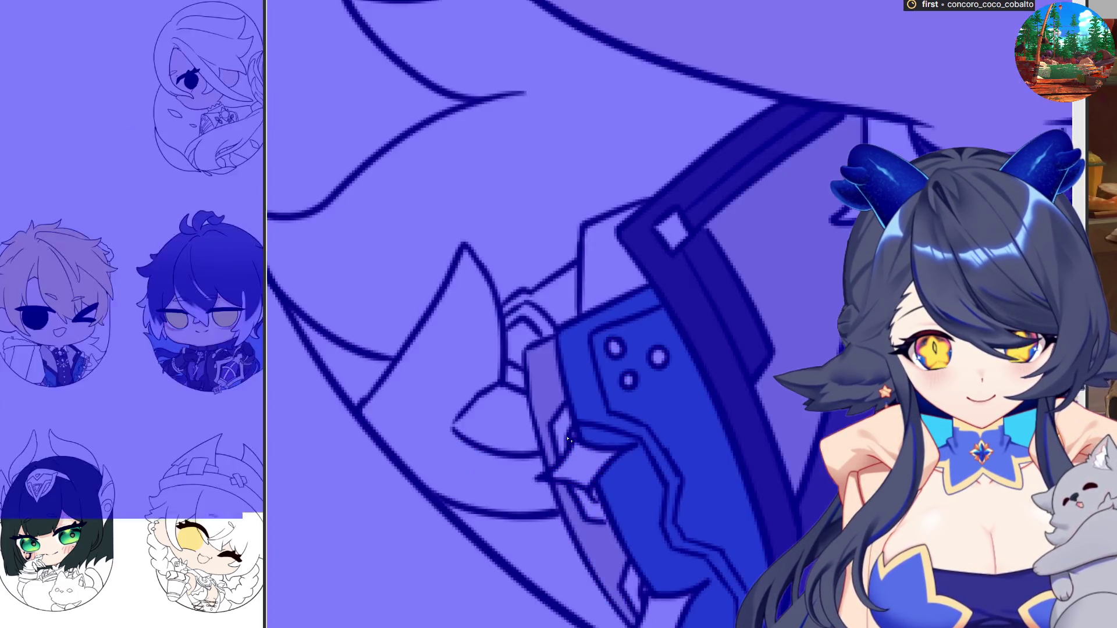
{"action": "left_click", "coordinate": [569, 440]}
{"action": "left_click", "coordinate": [652, 616]}
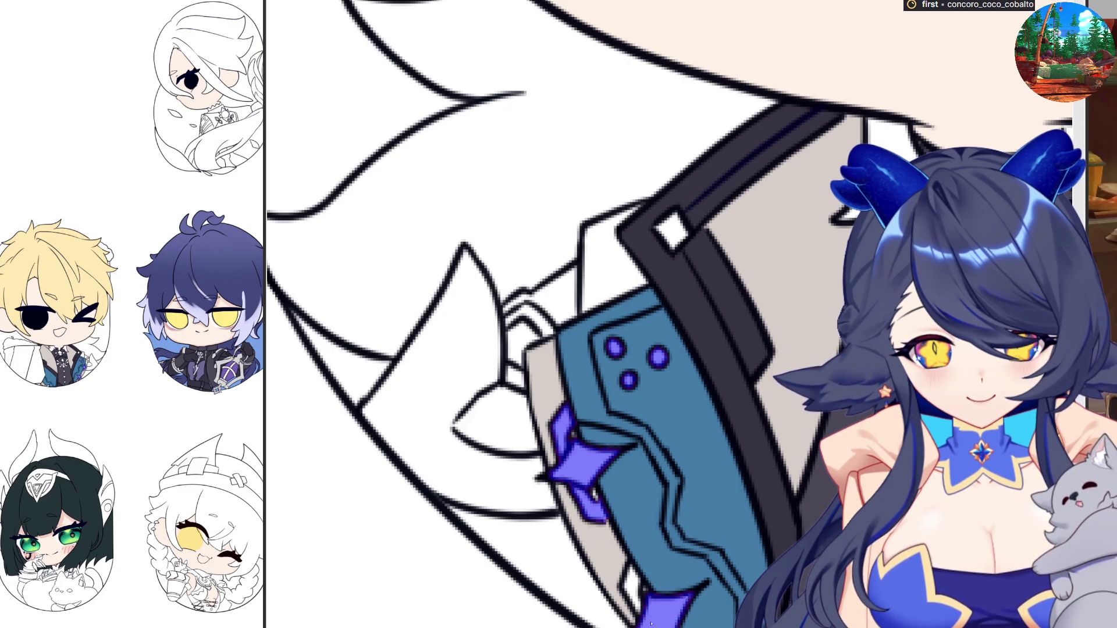
{"action": "left_click", "coordinate": [636, 570]}
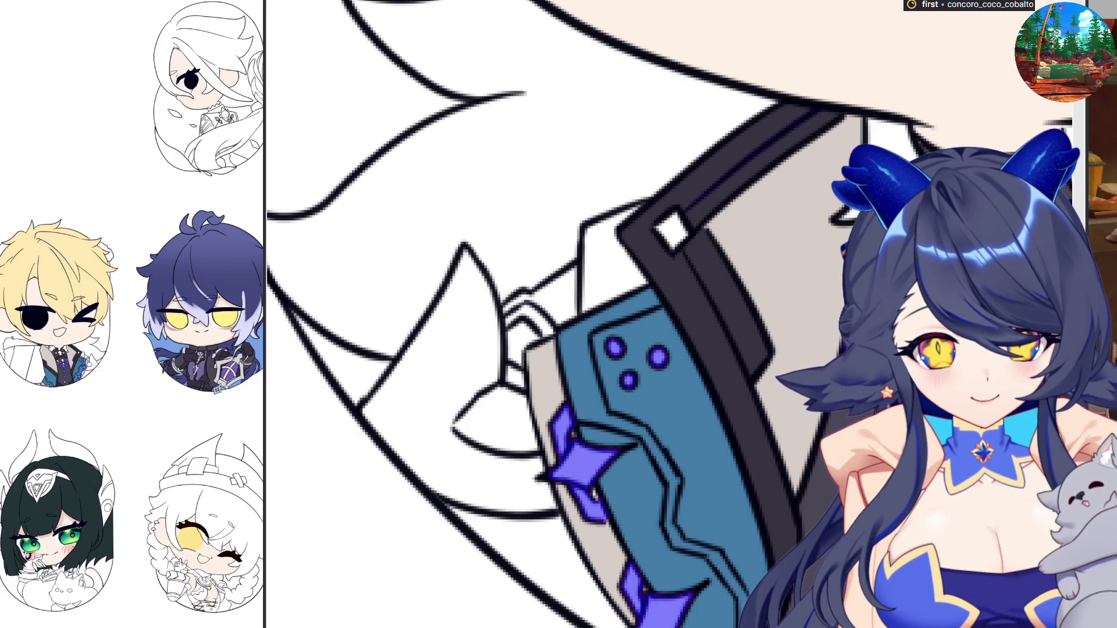
{"action": "scroll", "coordinate": [581, 314], "scroll_direction": "down", "scroll_amount": 2}
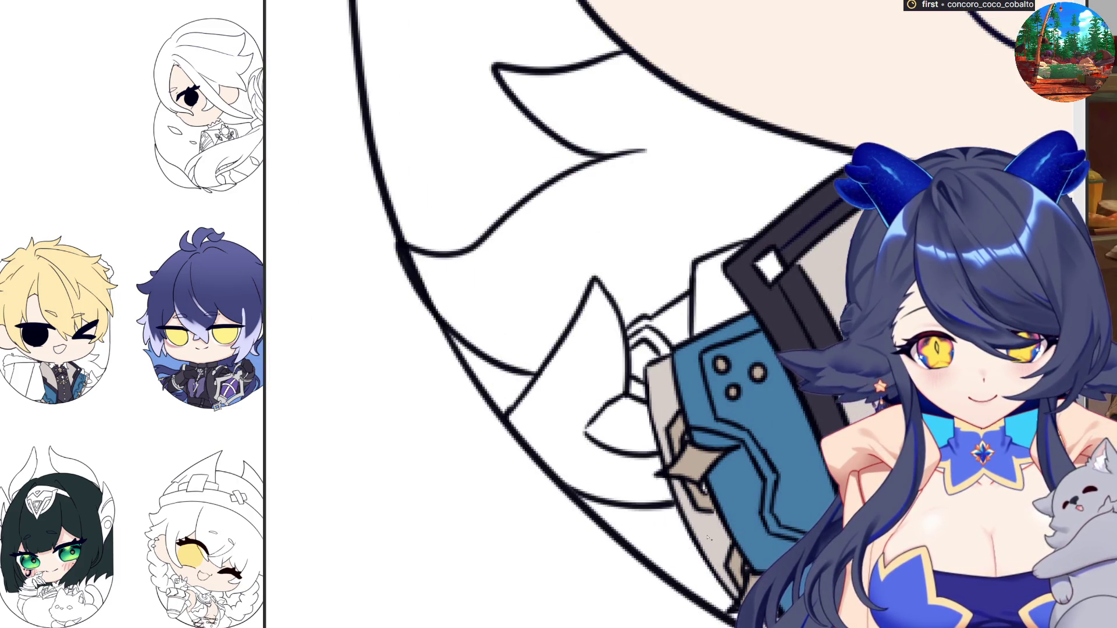
Fill the small square on the coat edge, then undo it so it stays blank
{"action": "scroll", "coordinate": [713, 485], "scroll_direction": "down", "scroll_amount": 3}
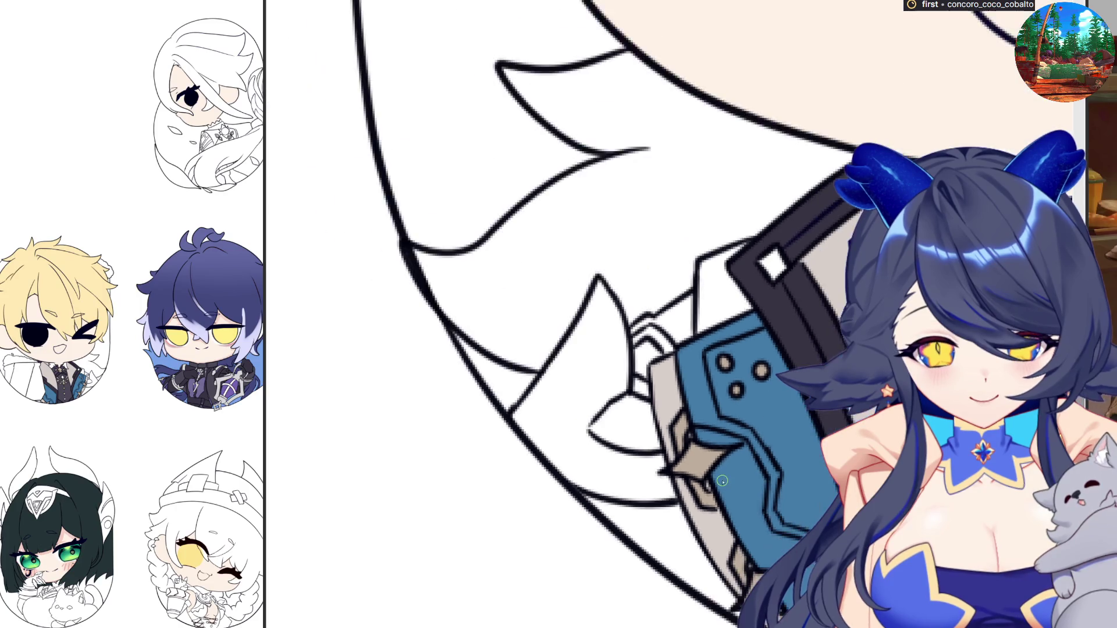
{"action": "scroll", "coordinate": [720, 489], "scroll_direction": "down", "scroll_amount": 1}
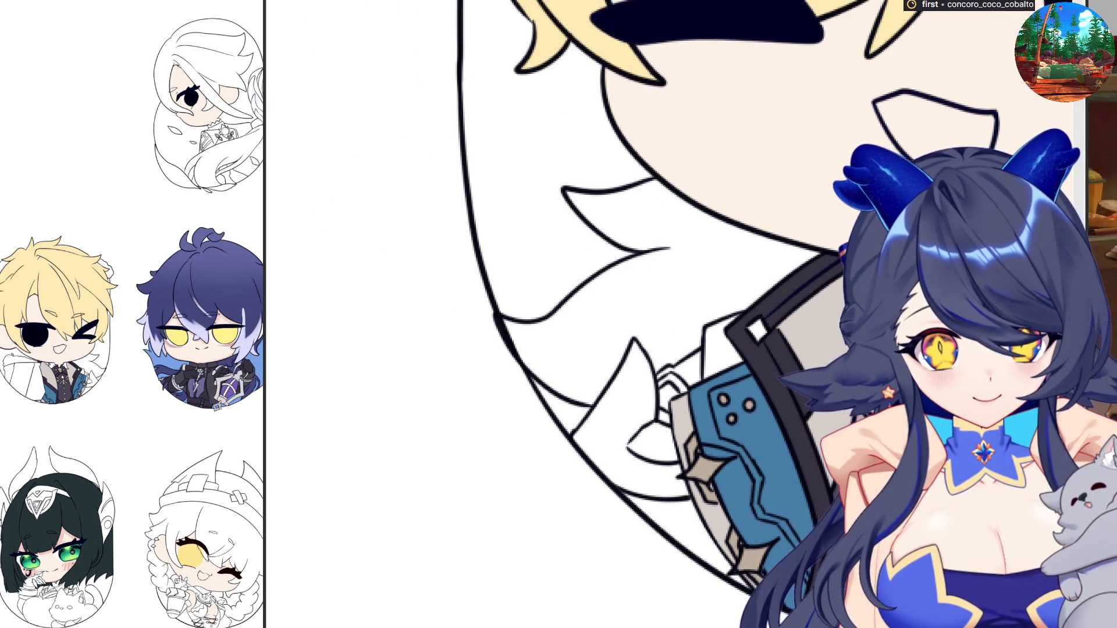
{"action": "left_click", "coordinate": [756, 331]}
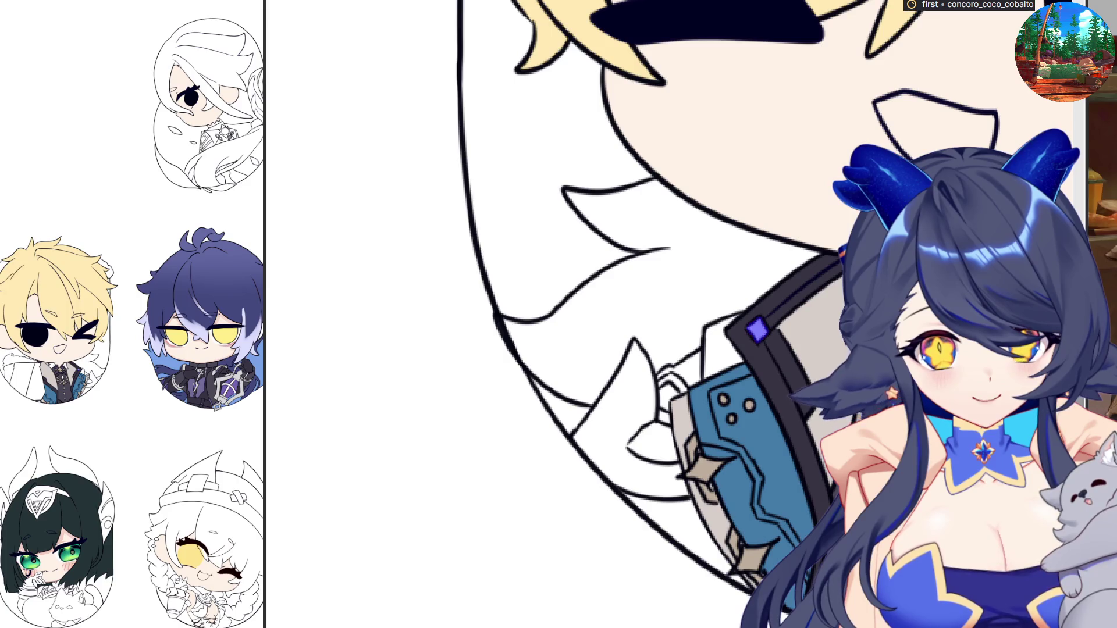
{"action": "key", "text": "ctrl+z"}
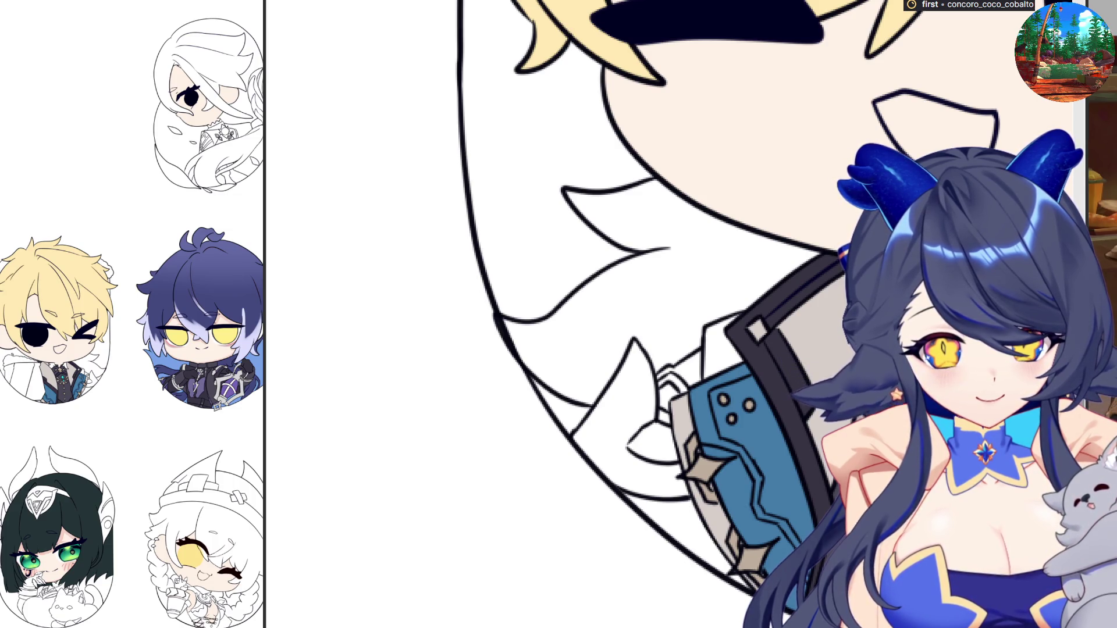
{"action": "scroll", "coordinate": [756, 466], "scroll_direction": "up", "scroll_amount": 5}
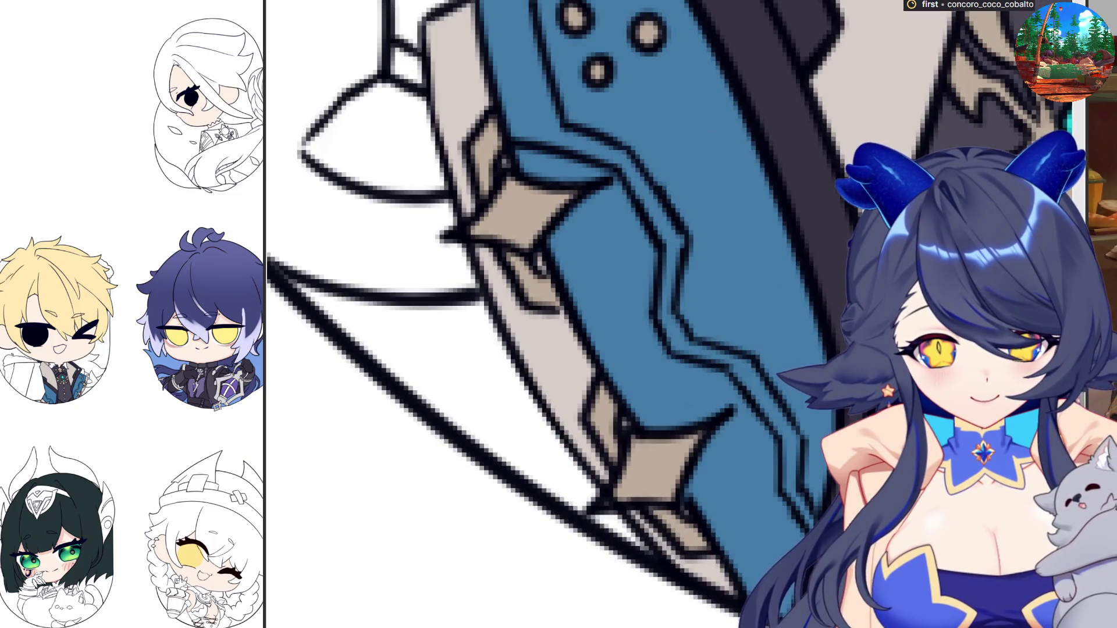
{"action": "scroll", "coordinate": [582, 290], "scroll_direction": "down", "scroll_amount": 5}
{"action": "scroll", "coordinate": [582, 291], "scroll_direction": "up", "scroll_amount": 5}
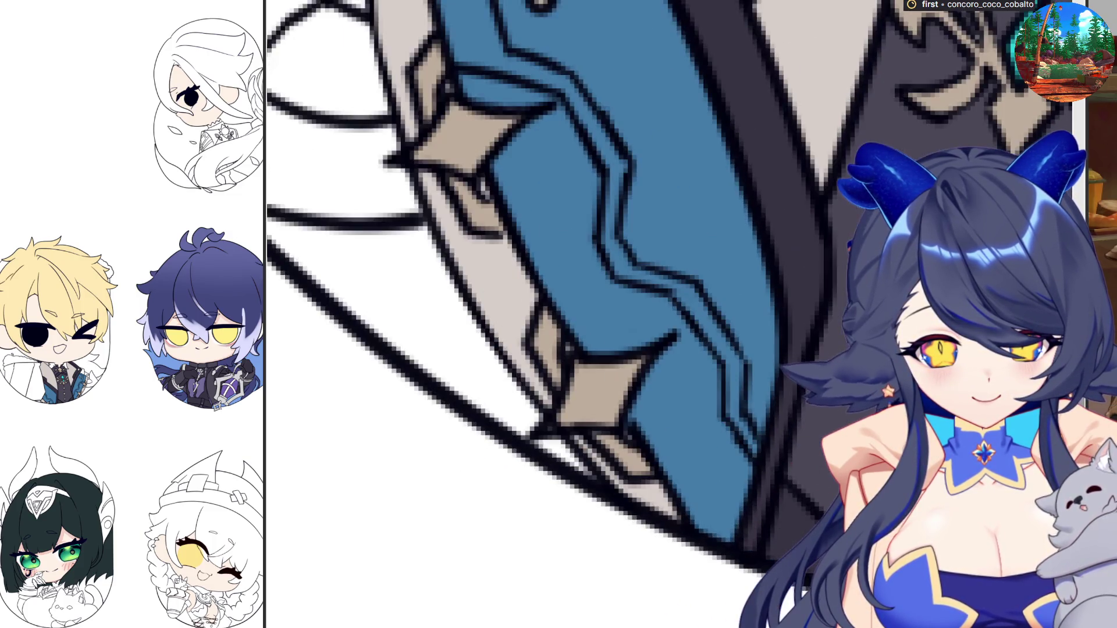
{"action": "scroll", "coordinate": [721, 579], "scroll_direction": "down", "scroll_amount": 5}
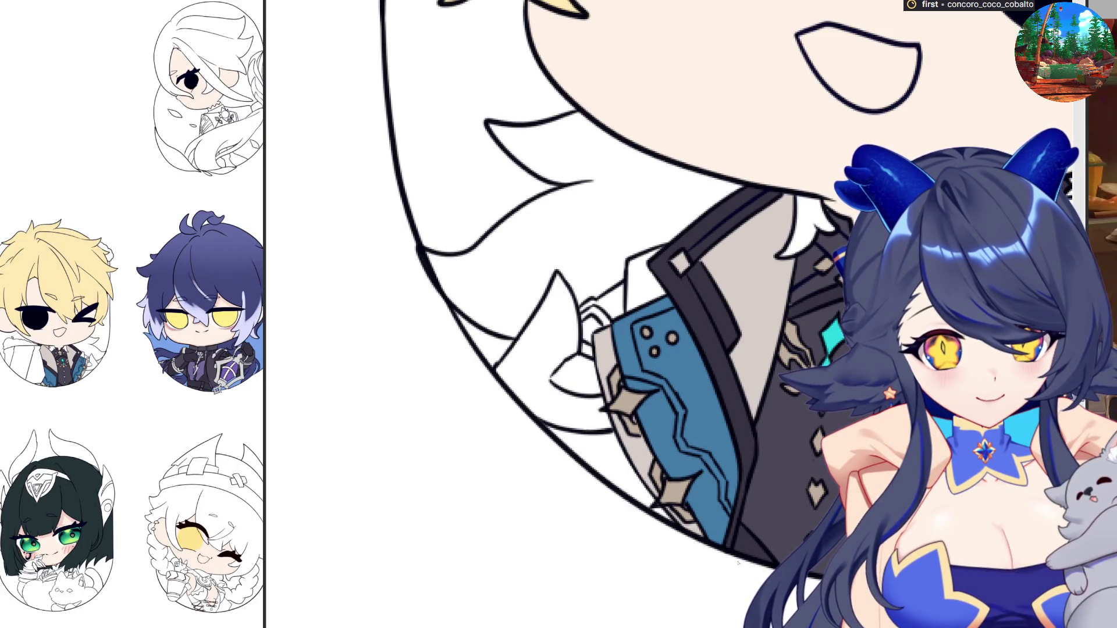
{"action": "scroll", "coordinate": [738, 563], "scroll_direction": "down", "scroll_amount": 3}
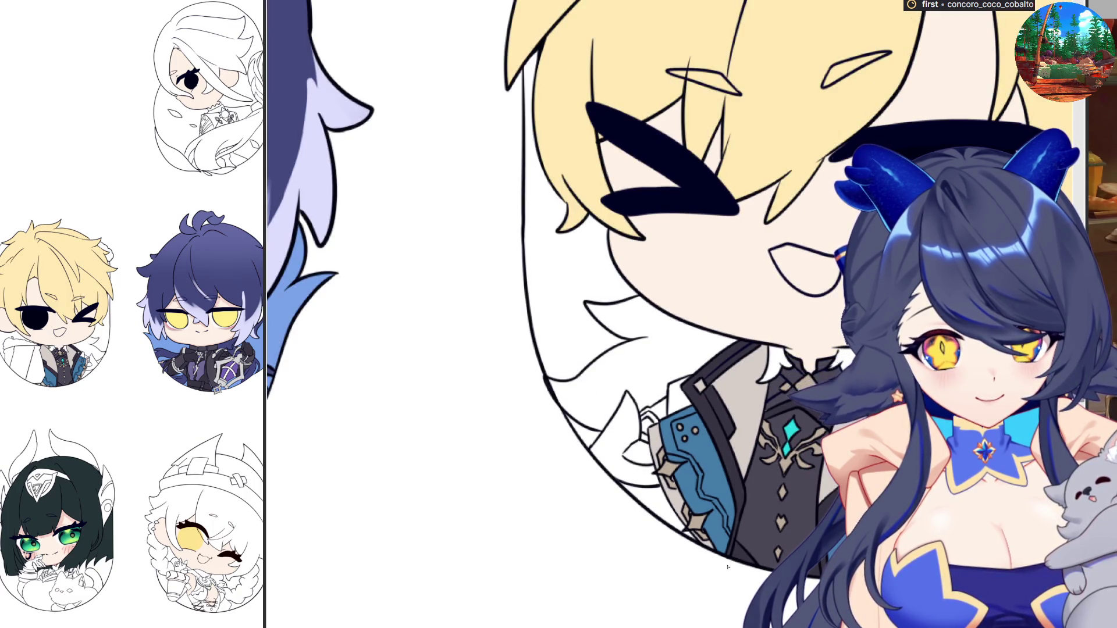
{"action": "scroll", "coordinate": [695, 562], "scroll_direction": "down", "scroll_amount": 3}
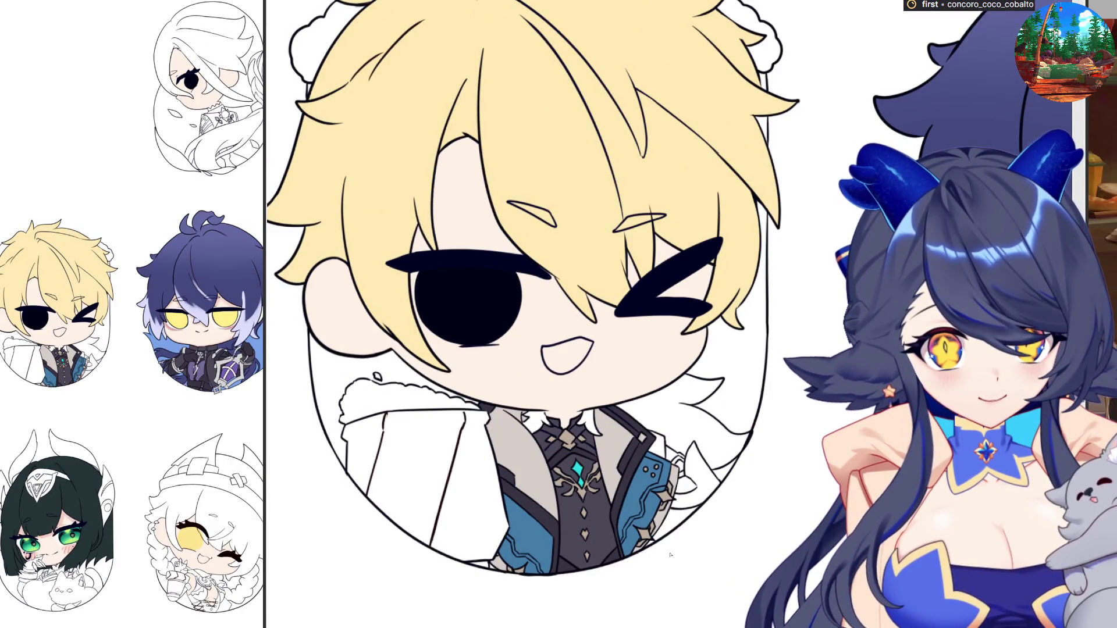
{"action": "scroll", "coordinate": [657, 473], "scroll_direction": "up", "scroll_amount": 3}
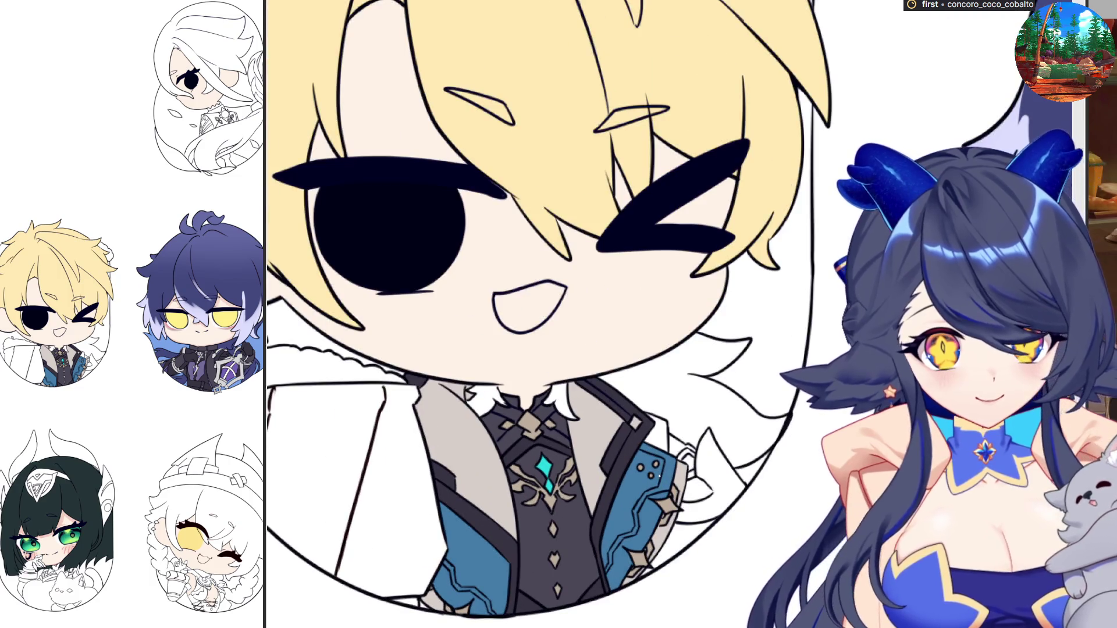
{"action": "scroll", "coordinate": [682, 466], "scroll_direction": "up", "scroll_amount": 2}
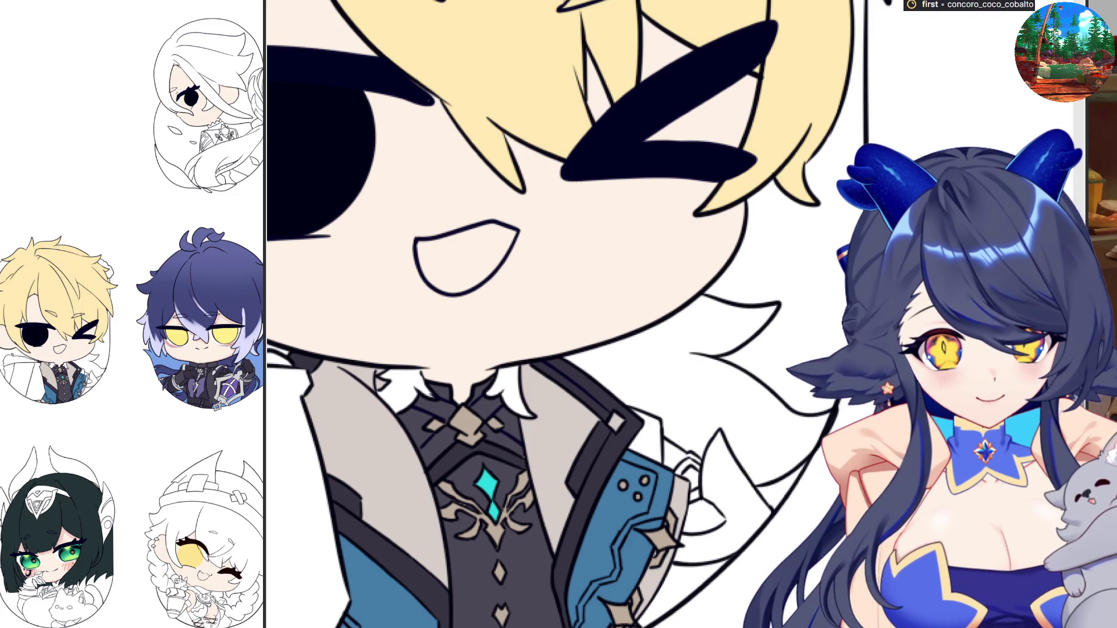
{"action": "left_click_drag", "start_coordinate": [698, 474], "coordinate": [663, 441]}
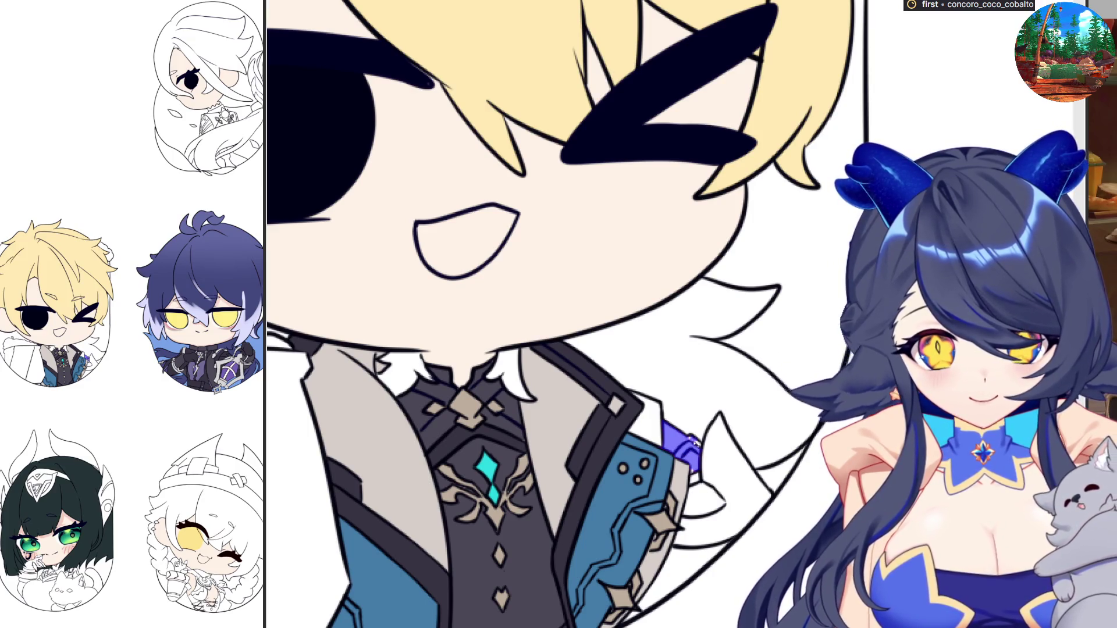
{"action": "scroll", "coordinate": [693, 461], "scroll_direction": "up", "scroll_amount": 3}
{"action": "scroll", "coordinate": [691, 446], "scroll_direction": "up", "scroll_amount": 2}
{"action": "mouse_move", "coordinate": [687, 448]}
{"action": "left_mouse_down"}
{"action": "mouse_move", "coordinate": [707, 454]}
{"action": "mouse_move", "coordinate": [696, 458]}
{"action": "left_mouse_up"}
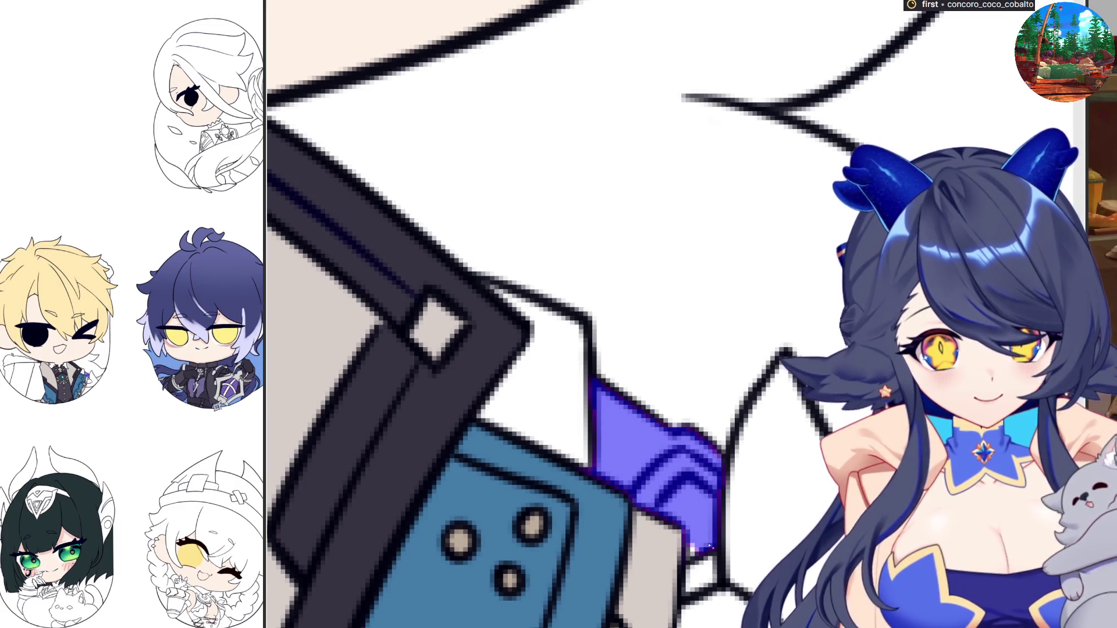
{"action": "left_click_drag", "start_coordinate": [695, 552], "coordinate": [684, 596]}
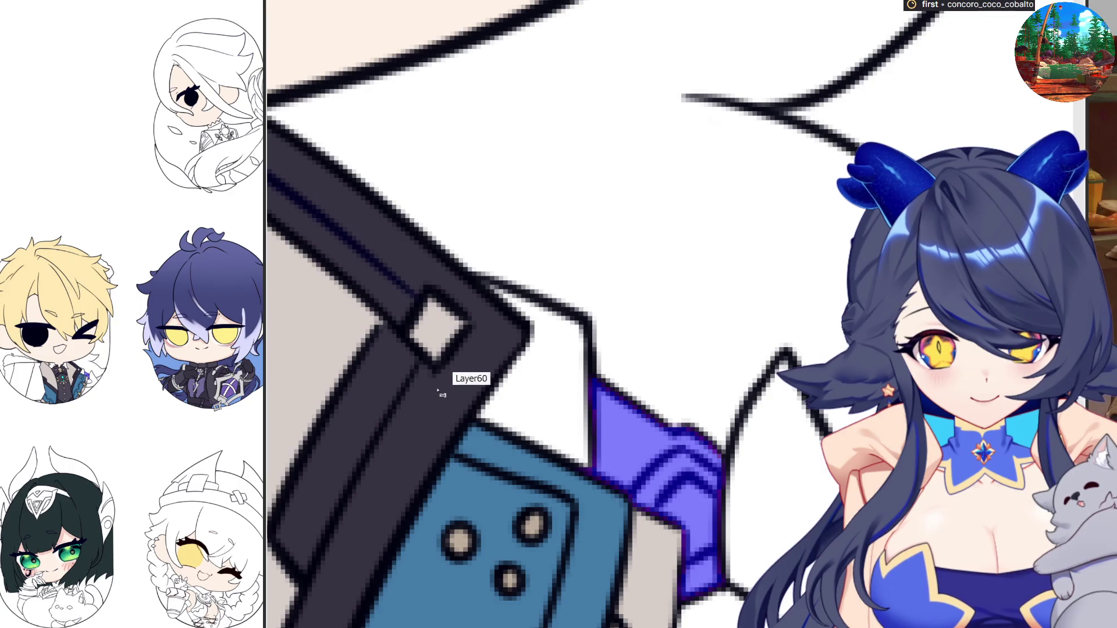
{"action": "key", "text": "ctrl+z"}
{"action": "scroll", "coordinate": [867, 490], "scroll_direction": "down", "scroll_amount": 3}
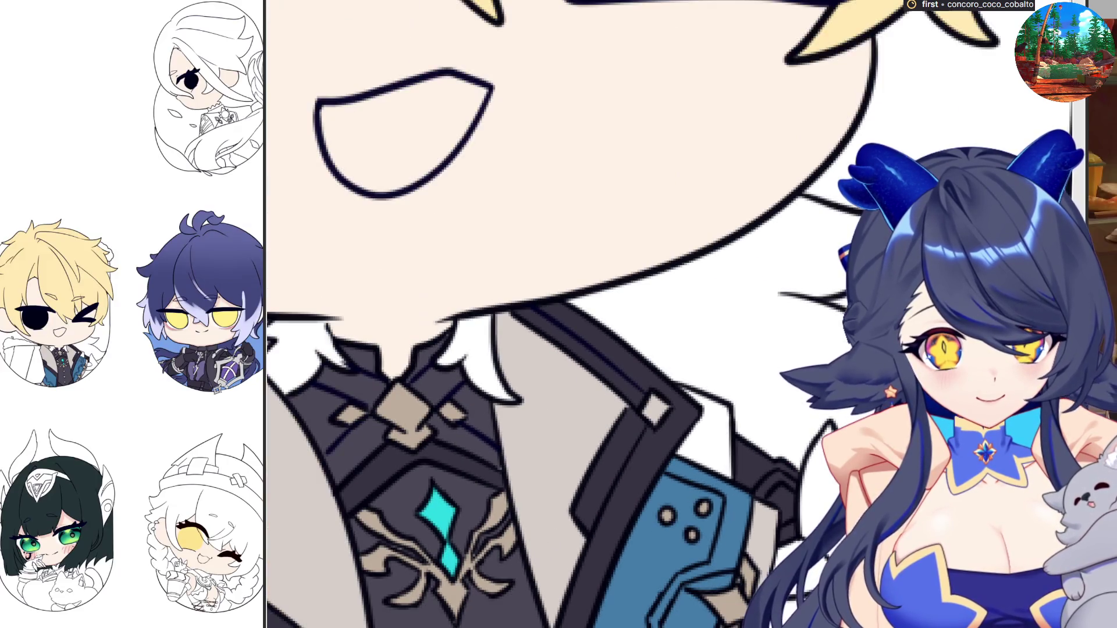
{"action": "scroll", "coordinate": [866, 489], "scroll_direction": "down", "scroll_amount": 2}
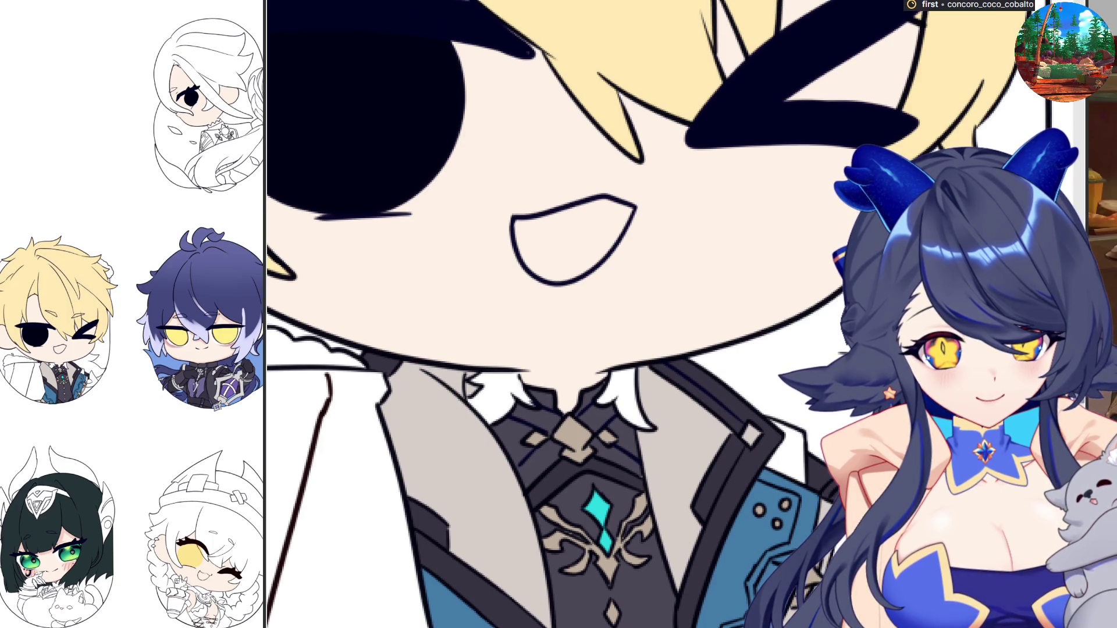
{"action": "scroll", "coordinate": [823, 451], "scroll_direction": "up", "scroll_amount": 3}
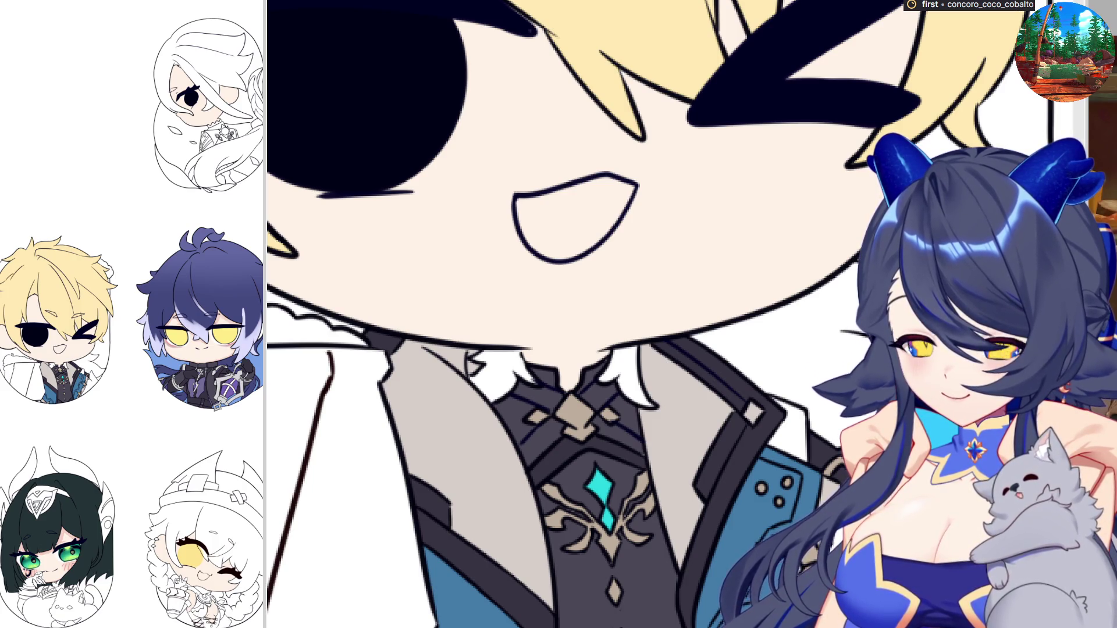
{"action": "scroll", "coordinate": [693, 314], "scroll_direction": "down", "scroll_amount": 10}
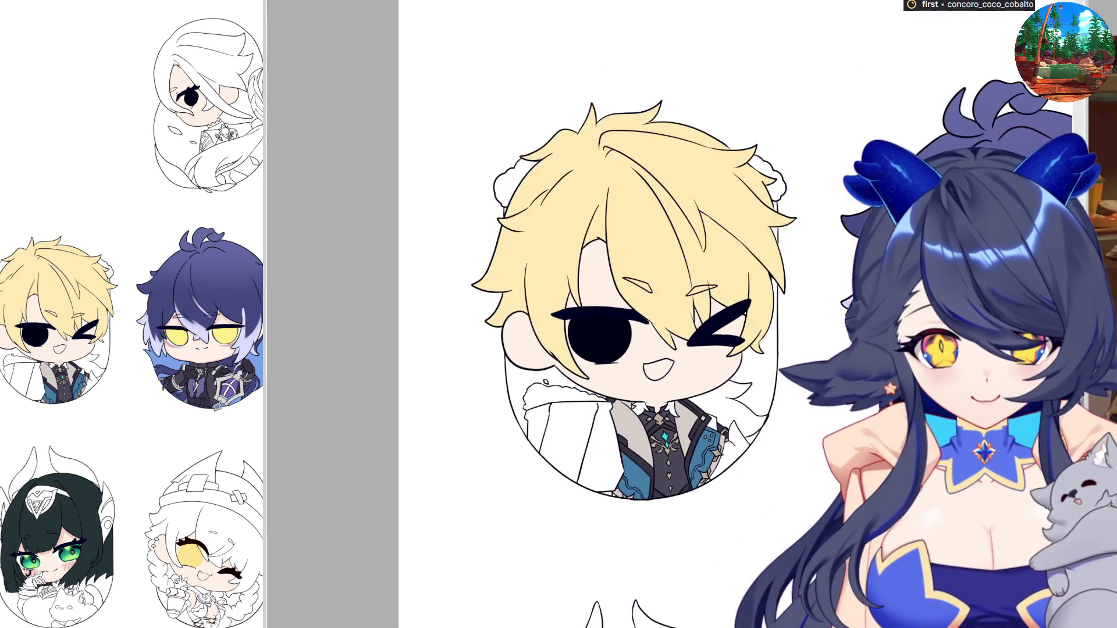
{"action": "scroll", "coordinate": [703, 392], "scroll_direction": "down", "scroll_amount": 3}
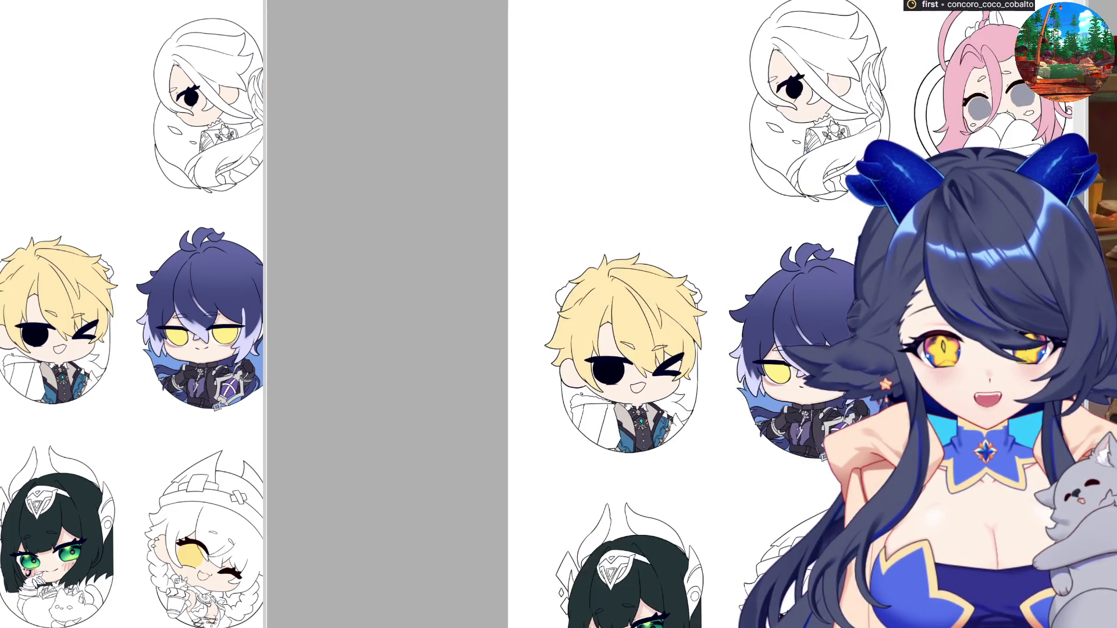
{"action": "scroll", "coordinate": [692, 315], "scroll_direction": "down", "scroll_amount": 3}
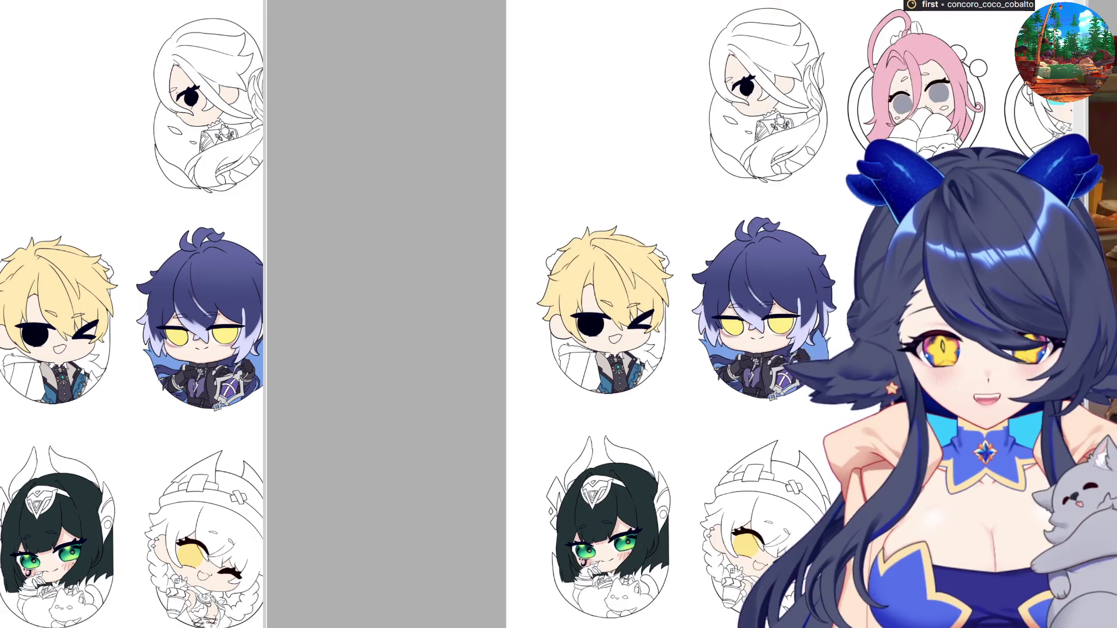
{"action": "scroll", "coordinate": [582, 303], "scroll_direction": "up", "scroll_amount": 5}
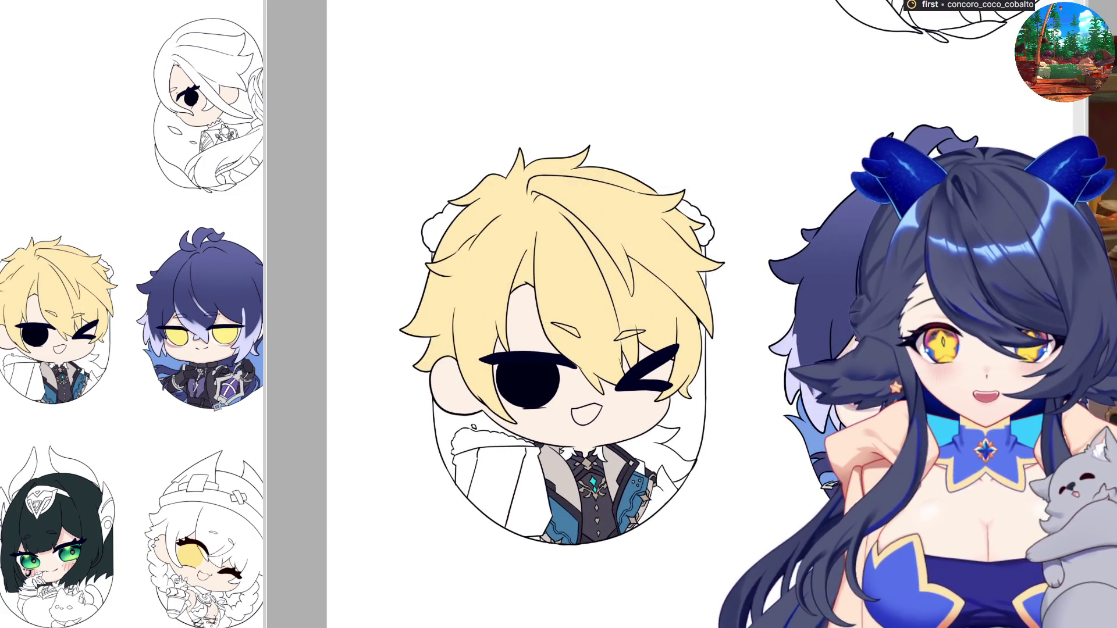
{"action": "scroll", "coordinate": [517, 447], "scroll_direction": "up", "scroll_amount": 2}
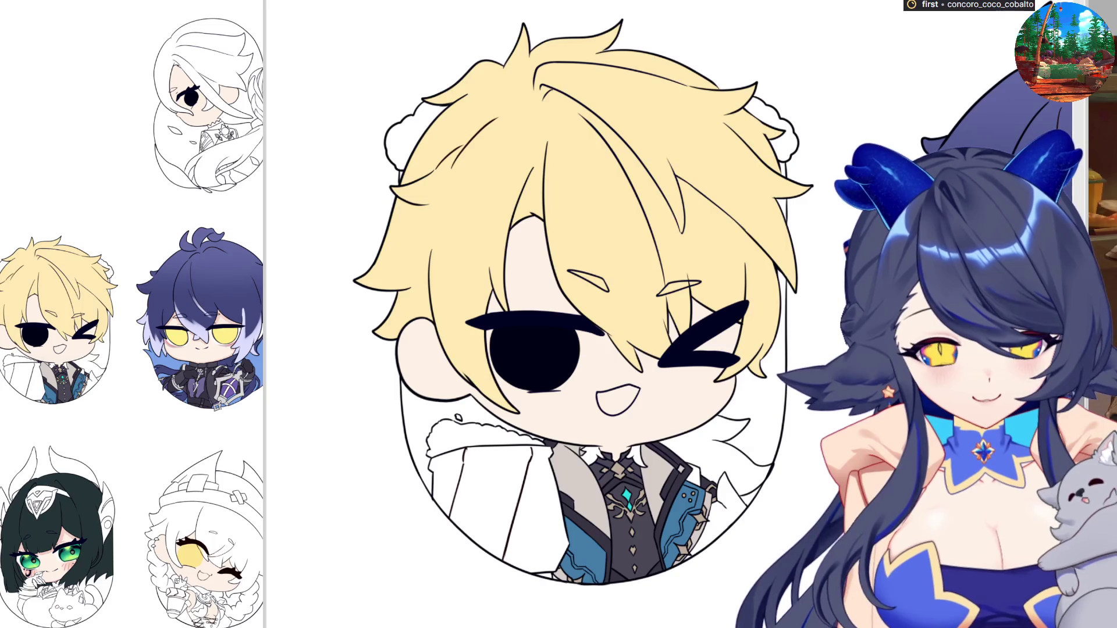